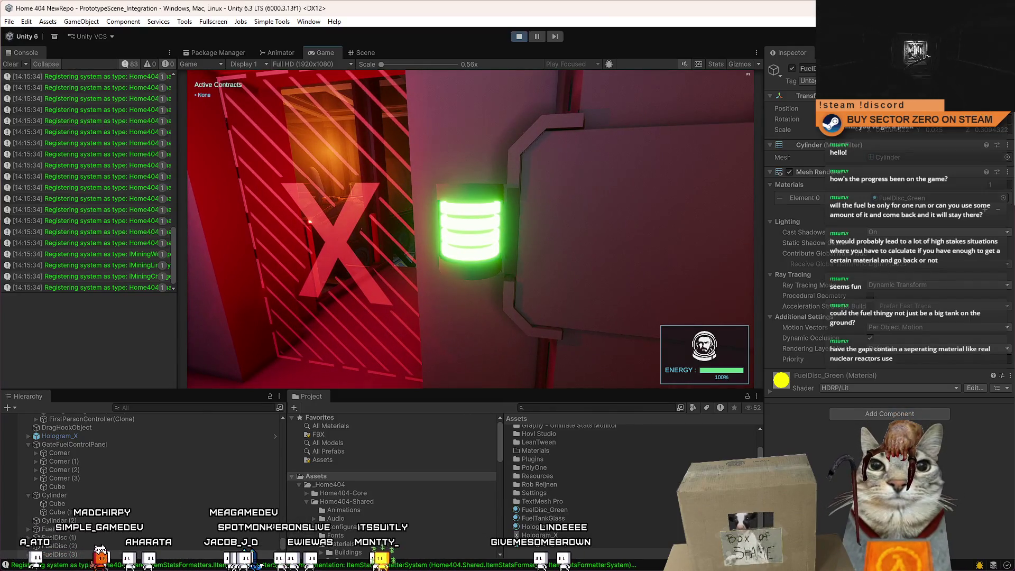
# Walk up to the green fuel panel and back off to view the red-X door.
pyautogui.press('w')
pyautogui.press('s')
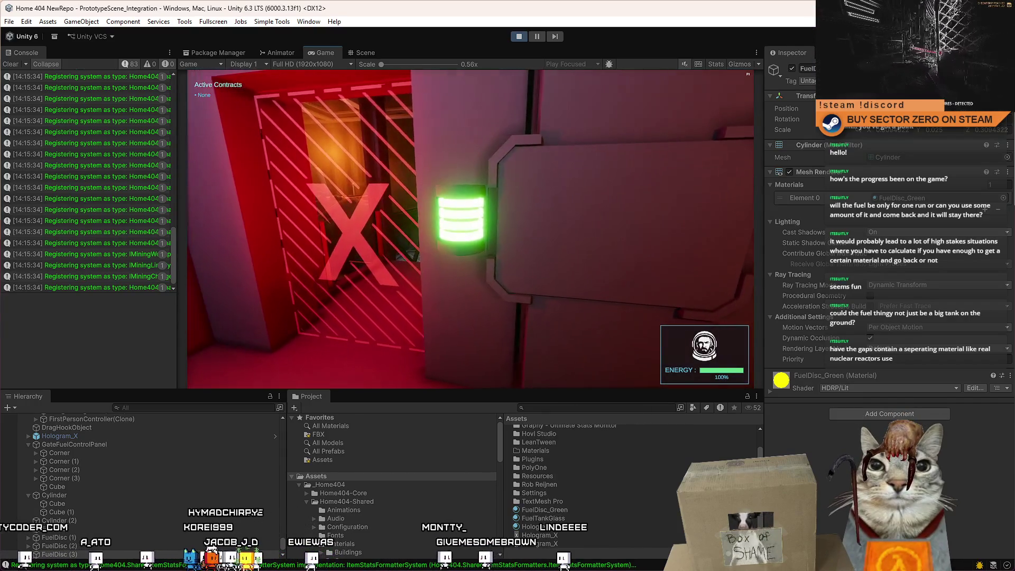
pyautogui.press('w')
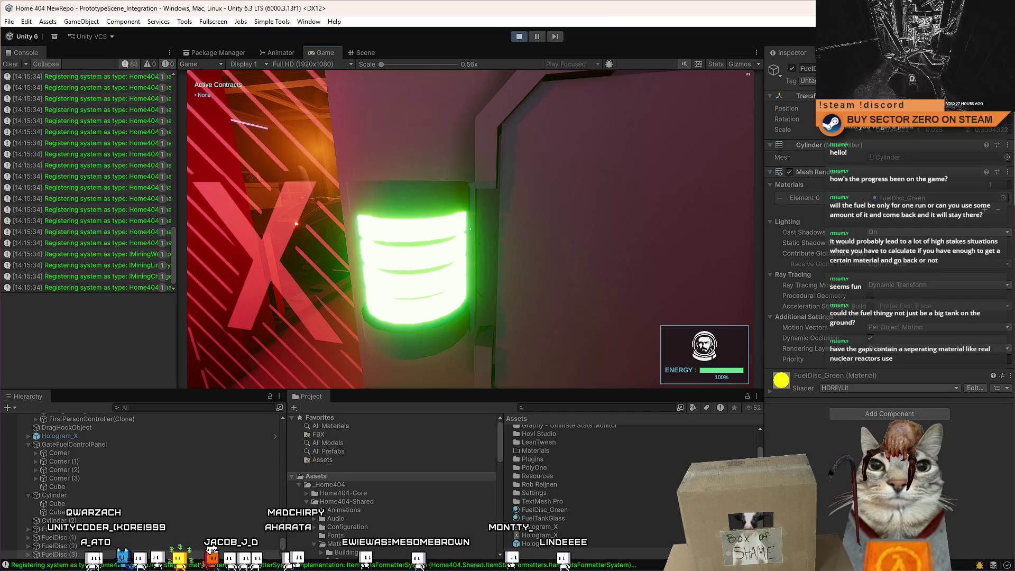
pyautogui.press('s')
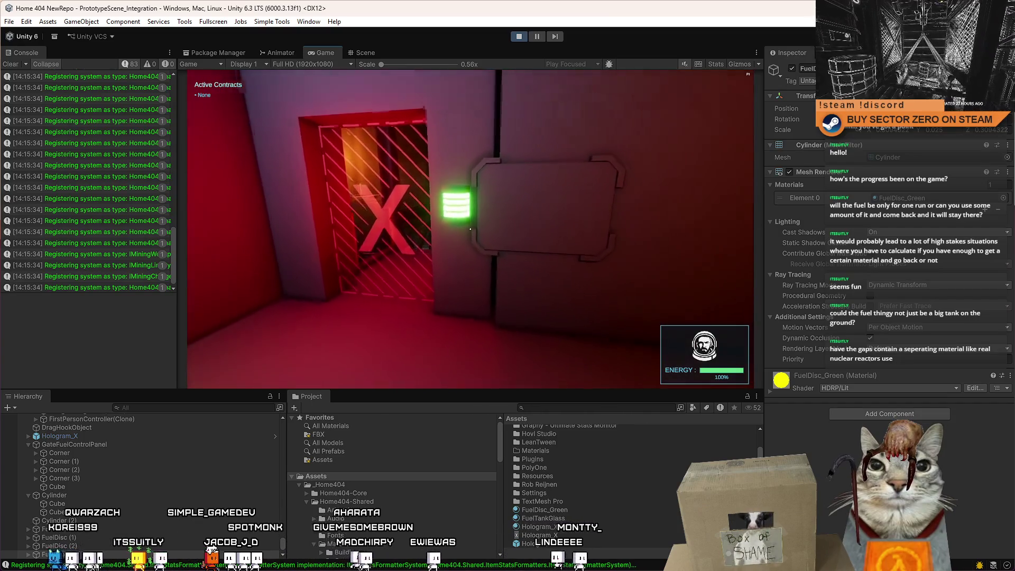
pyautogui.press('w')
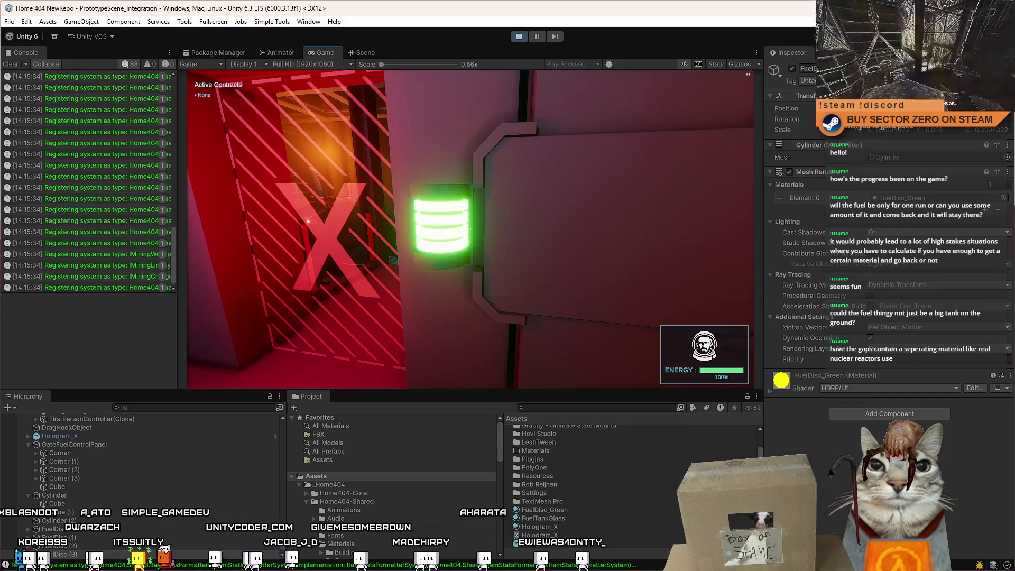
pyautogui.press('a')
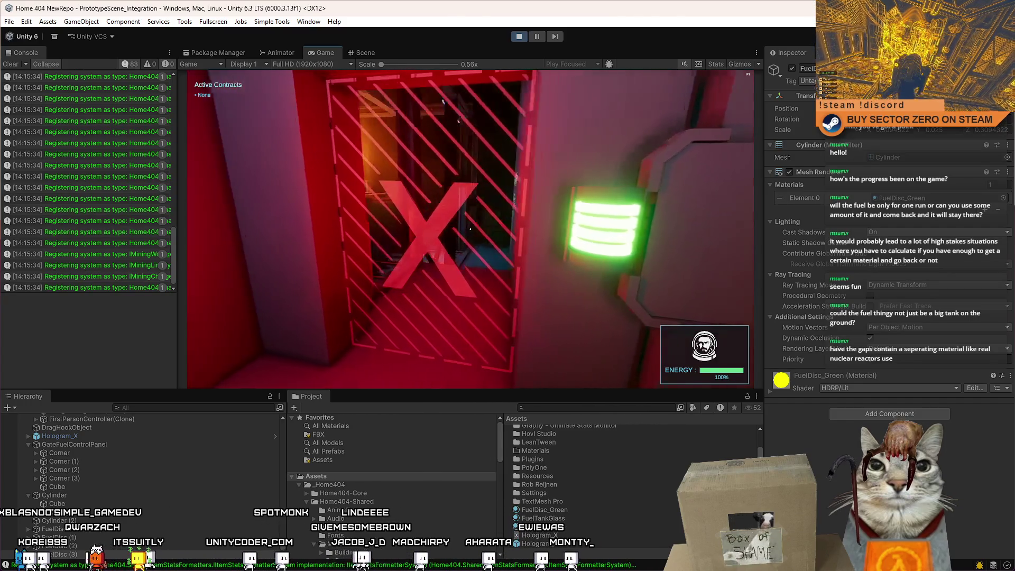
pyautogui.press('d')
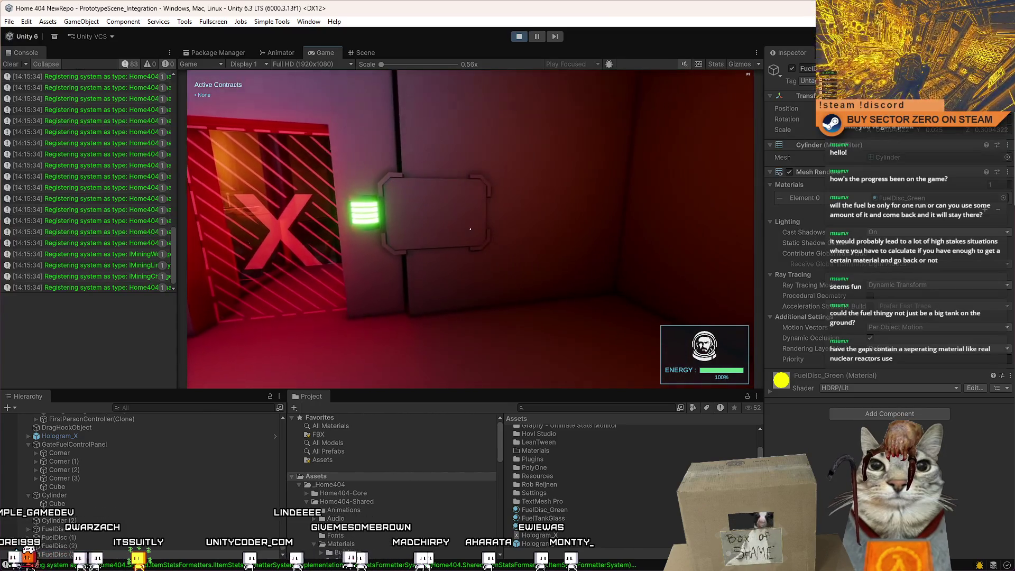
pyautogui.press('a')
pyautogui.press('w')
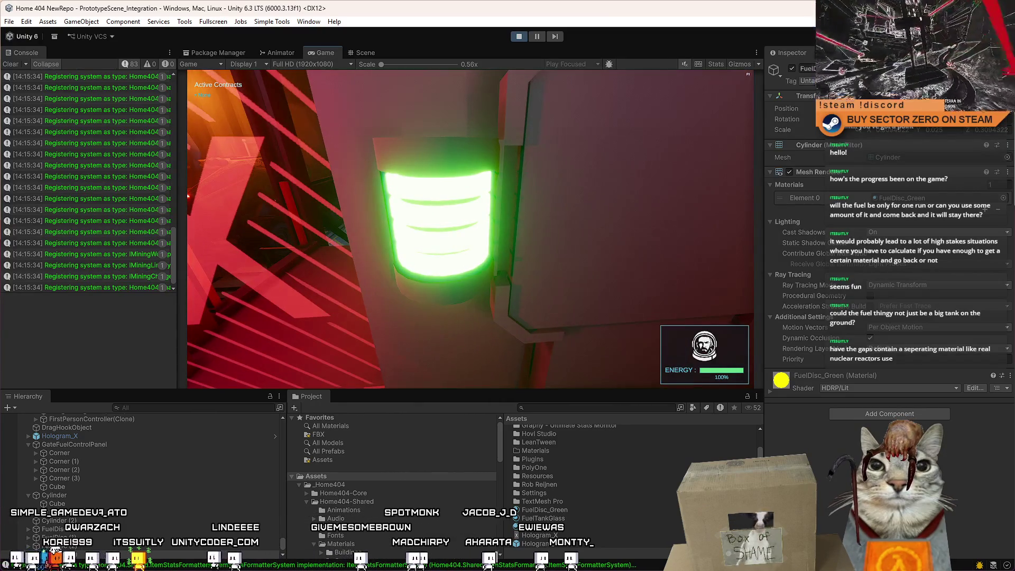
pyautogui.press('s')
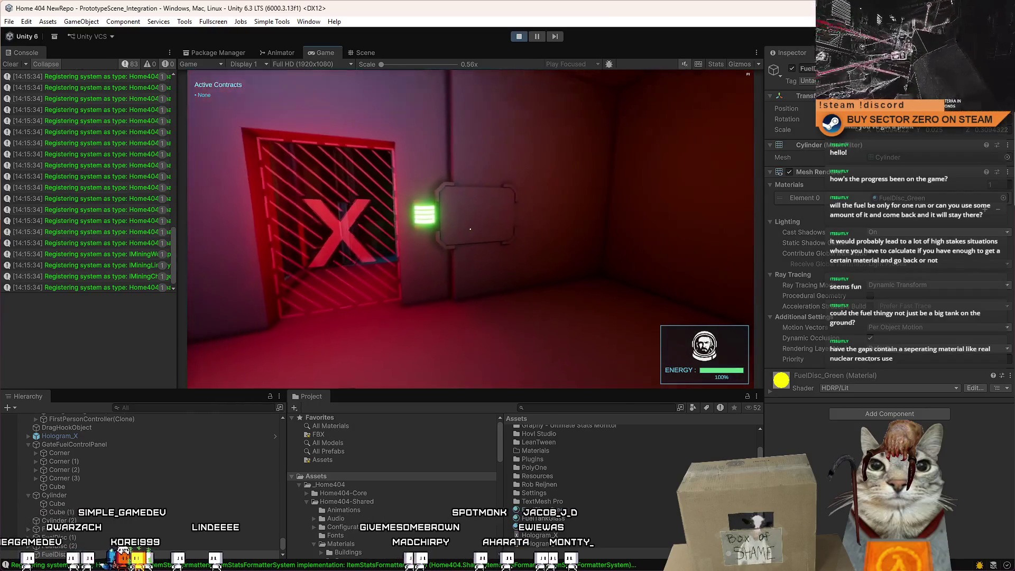
pyautogui.press('w')
pyautogui.press('s')
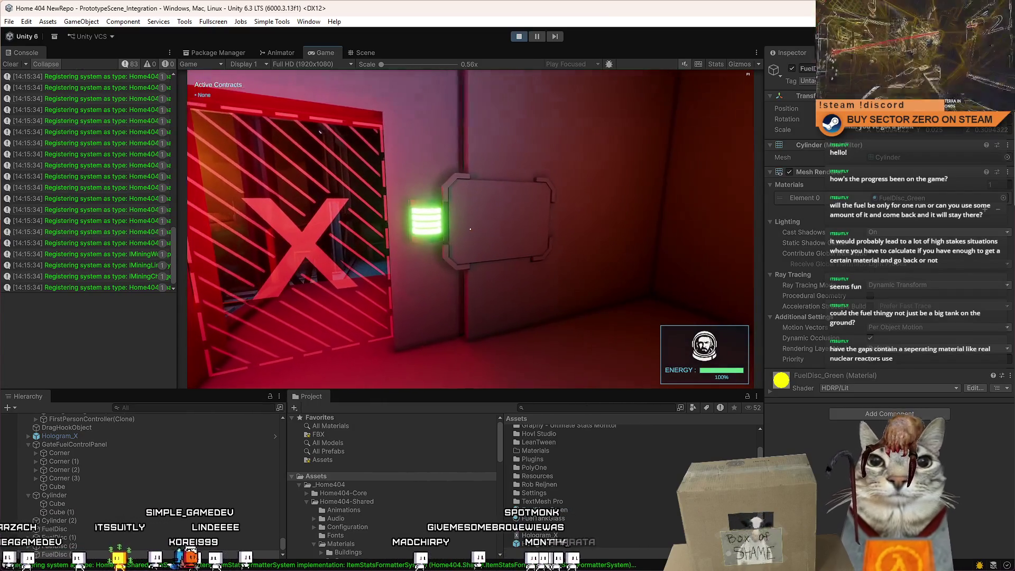
pyautogui.press('w')
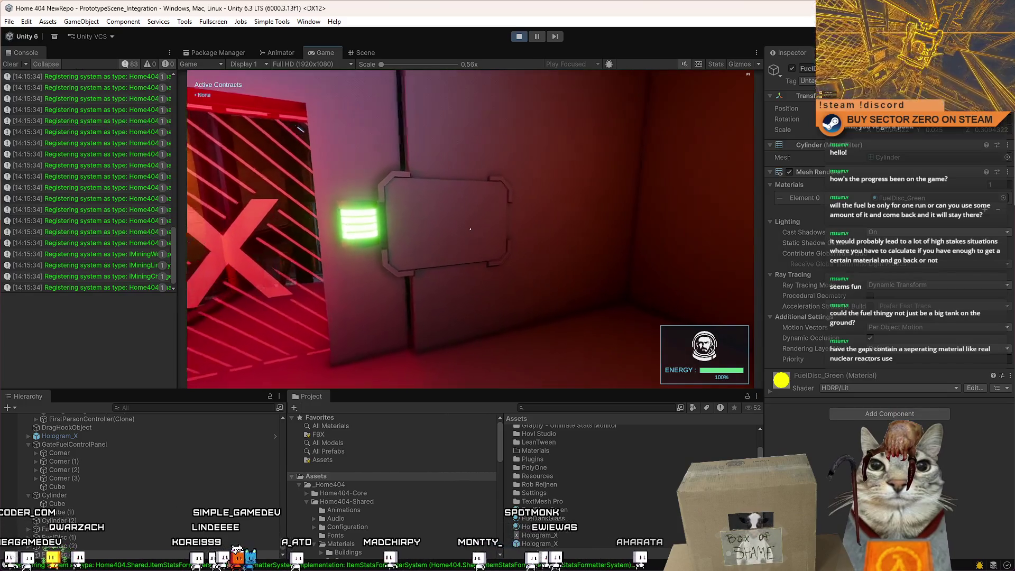
pyautogui.press('s')
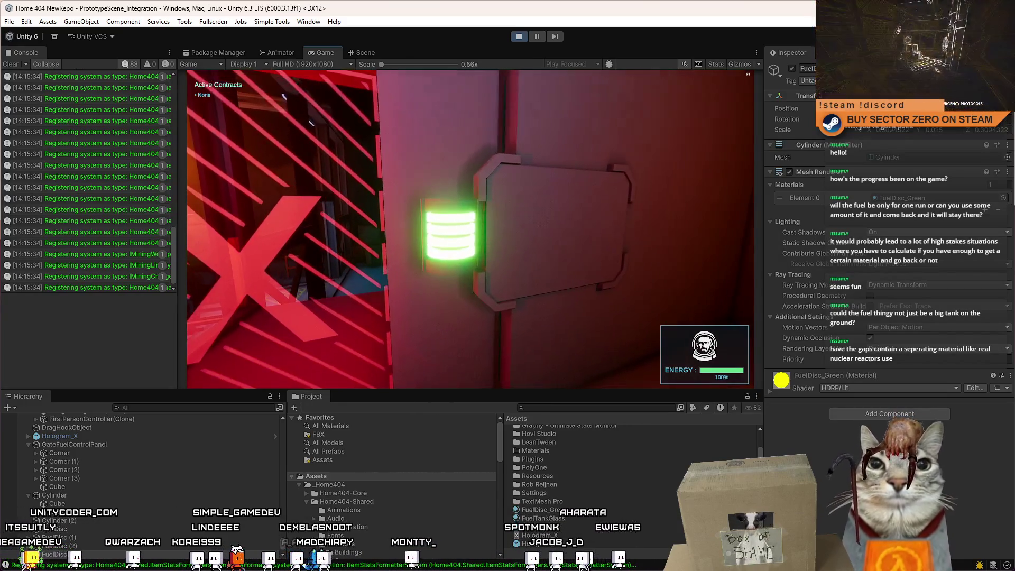
pyautogui.press('s')
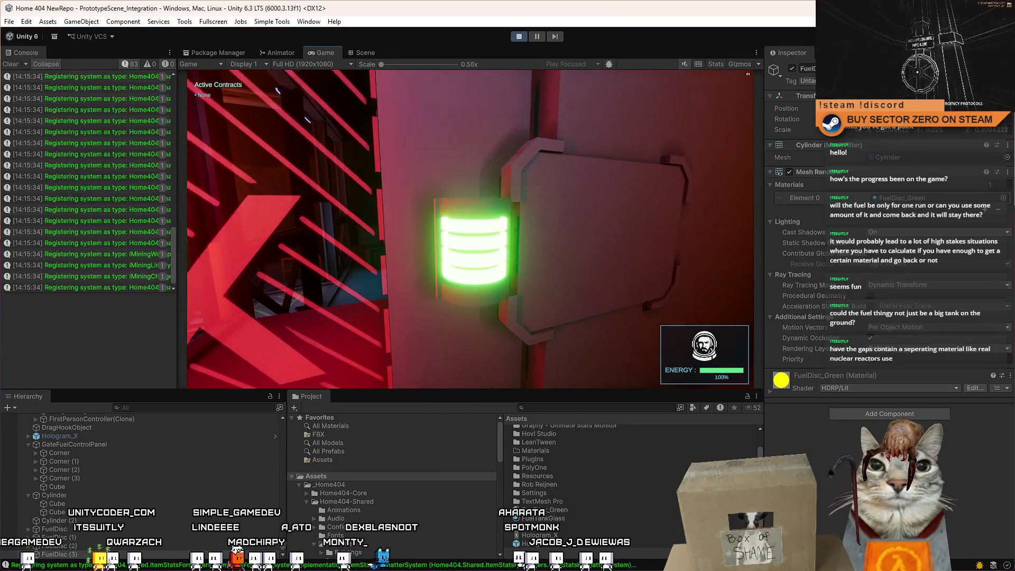
pyautogui.press('w')
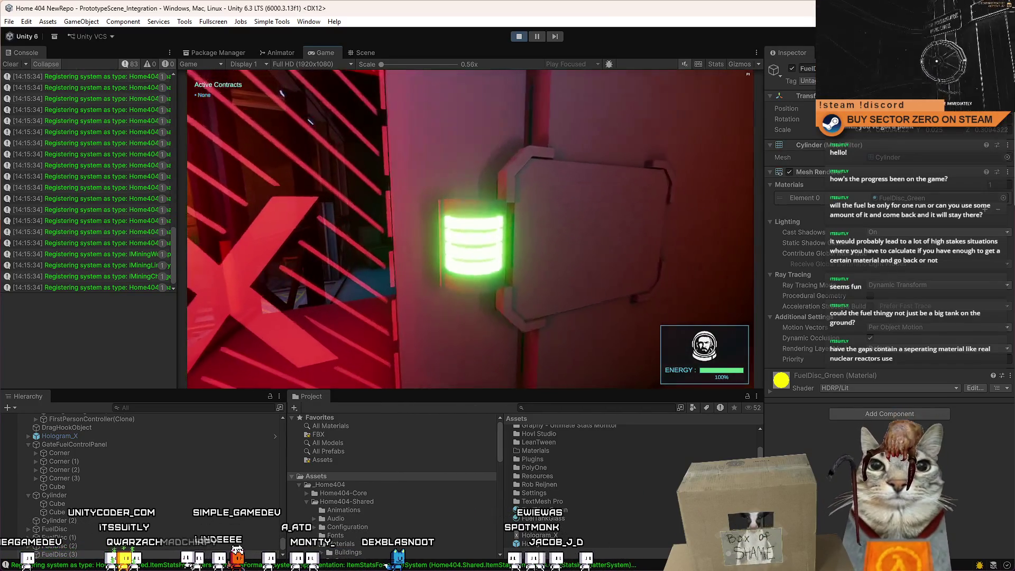
pyautogui.press('s')
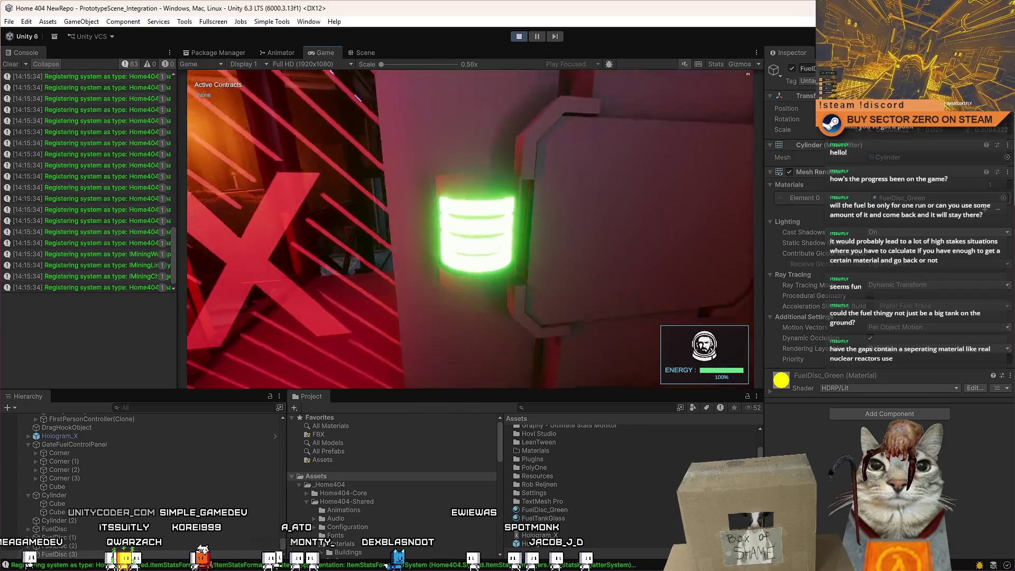
pyautogui.press('w')
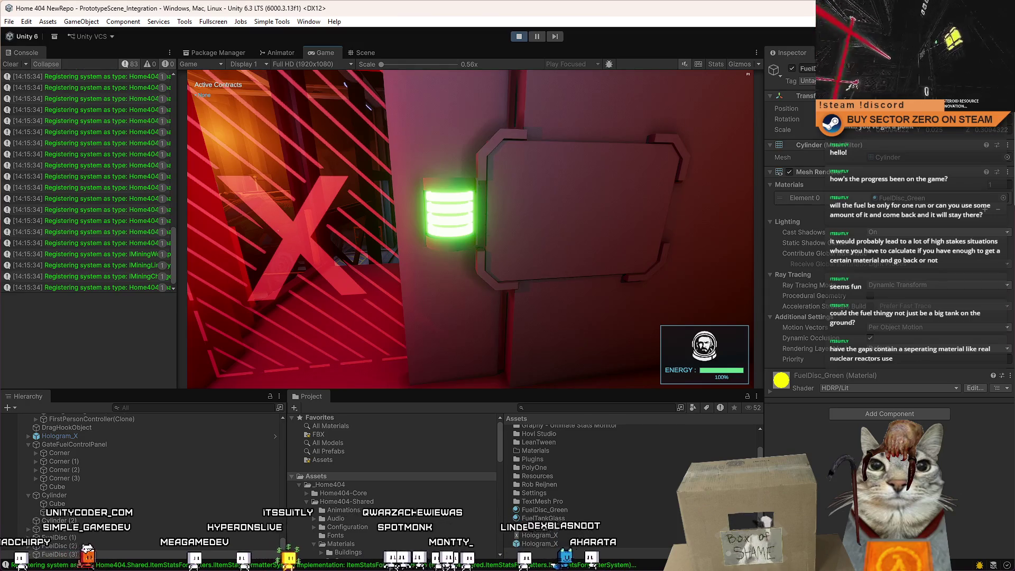
pyautogui.press('d')
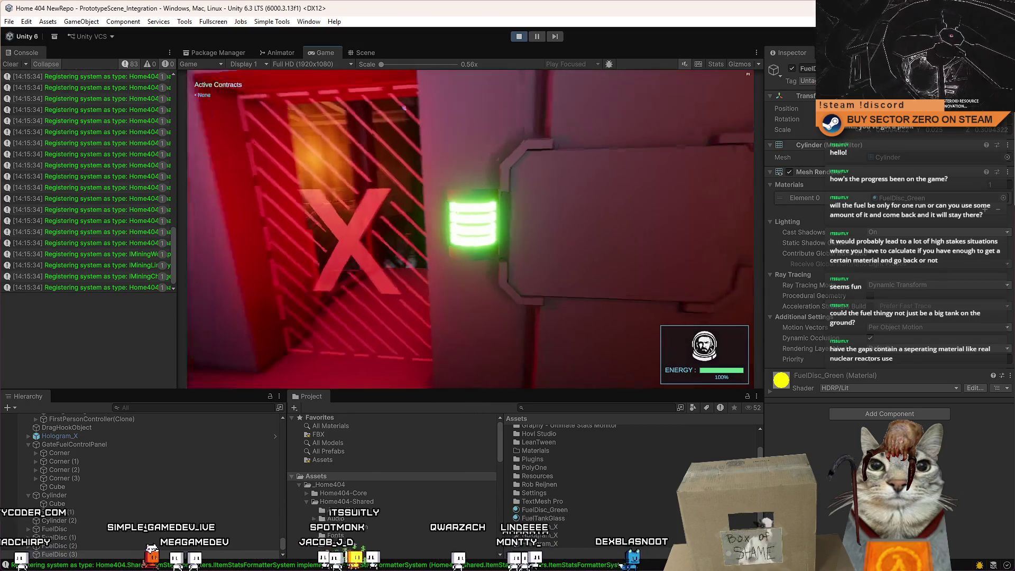
pyautogui.press('s')
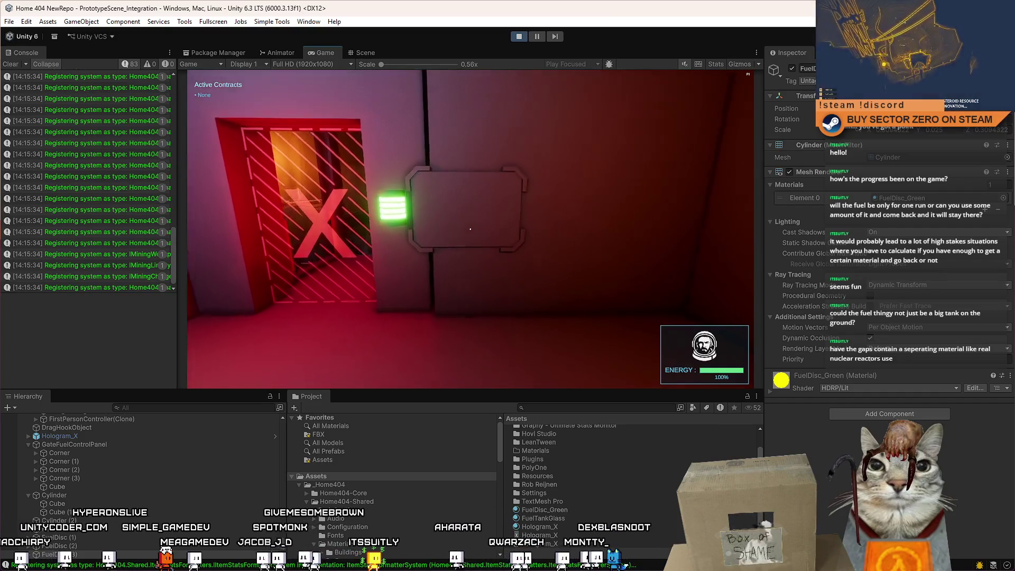
pyautogui.press('w')
pyautogui.press('a')
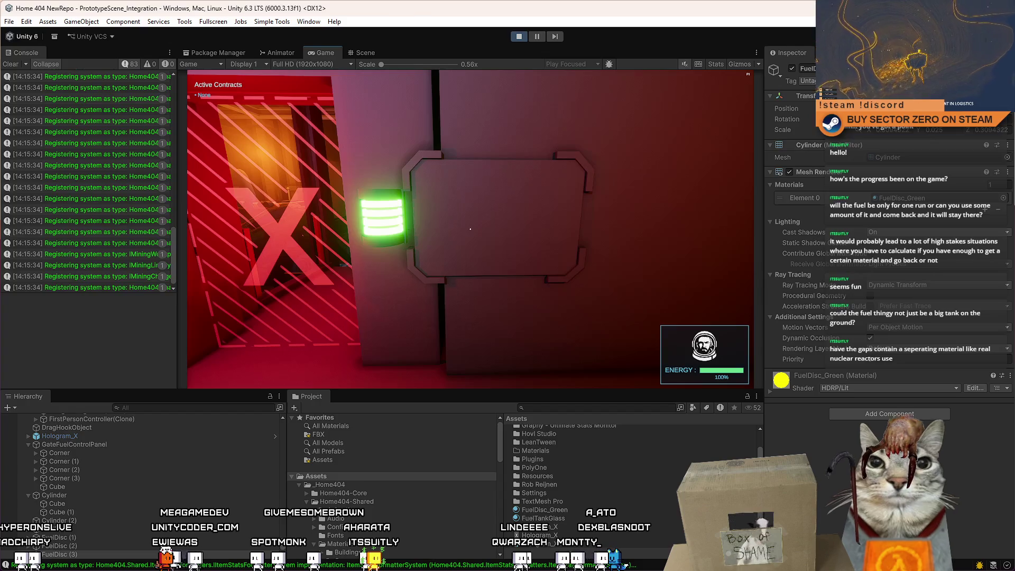
pyautogui.press('s')
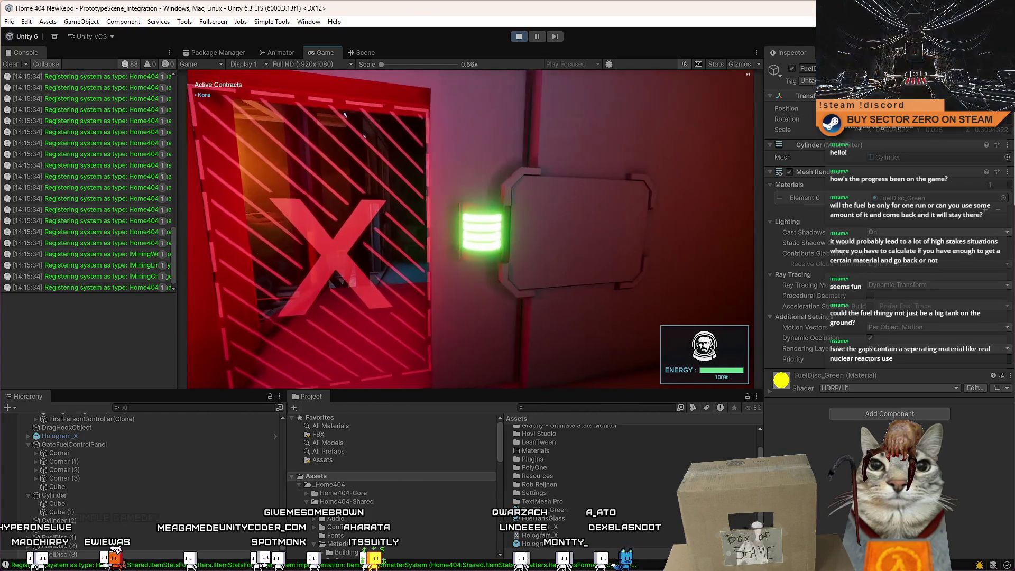
# Shuffle around the fuel panel and X door, then bring up the game's pause menu.
pyautogui.press('w')
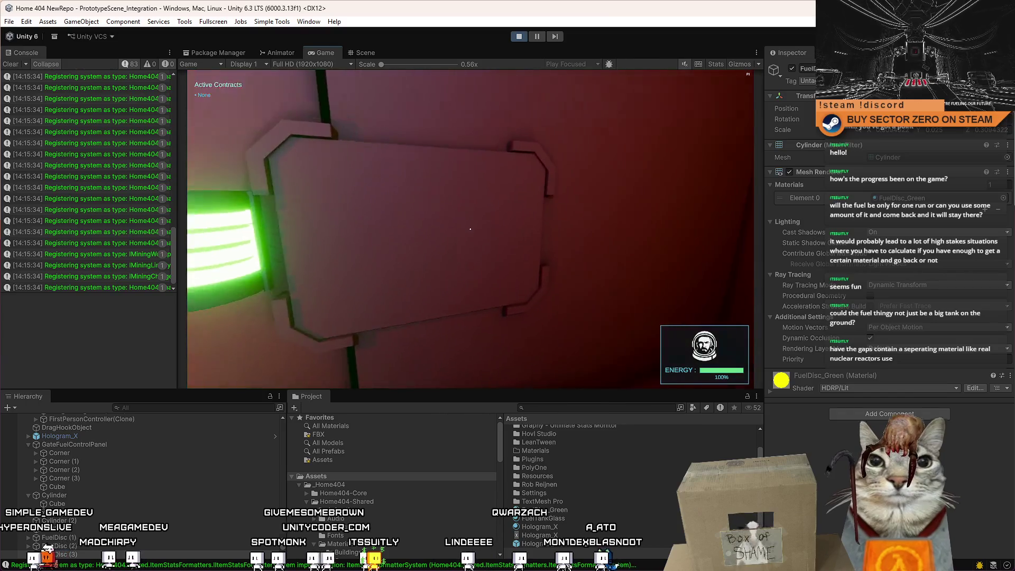
pyautogui.press('w')
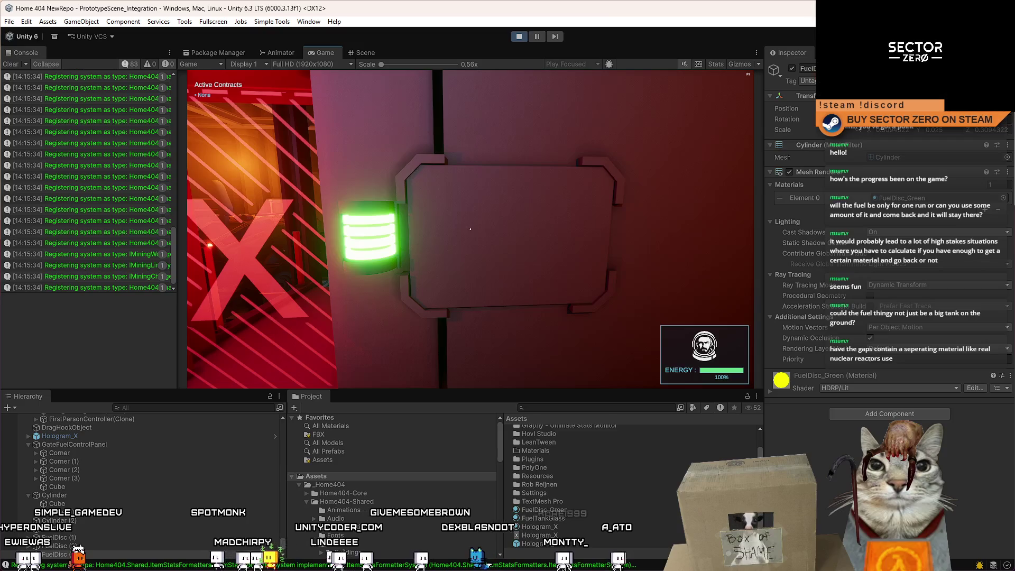
pyautogui.press('s')
pyautogui.press('w')
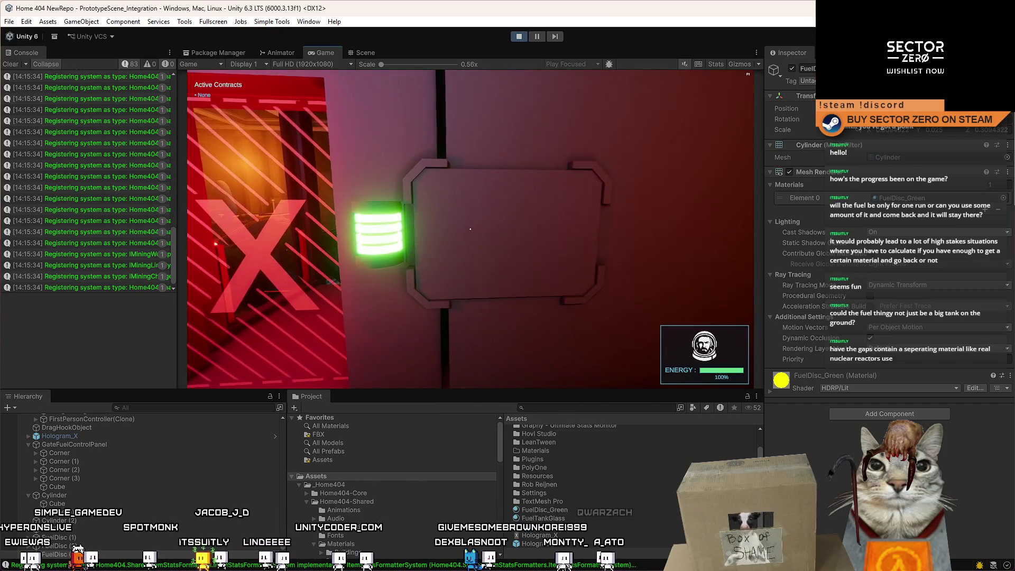
pyautogui.press('d')
pyautogui.press('a')
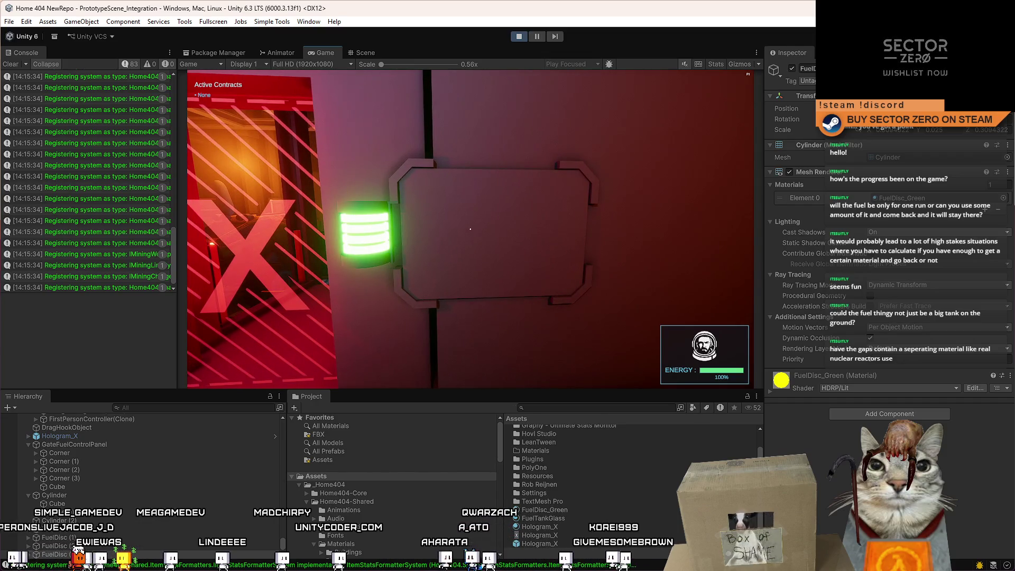
pyautogui.press('d')
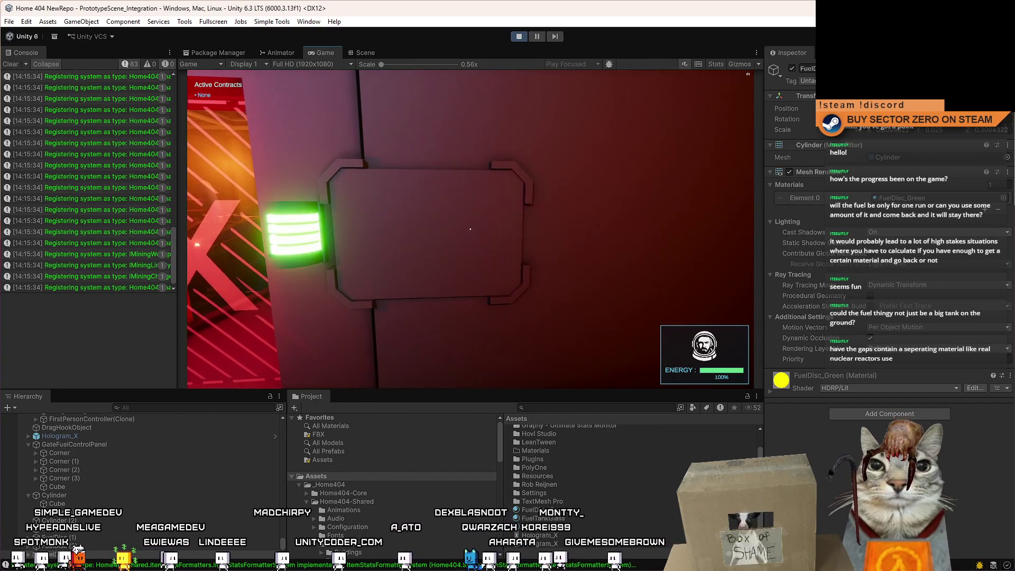
pyautogui.press('w')
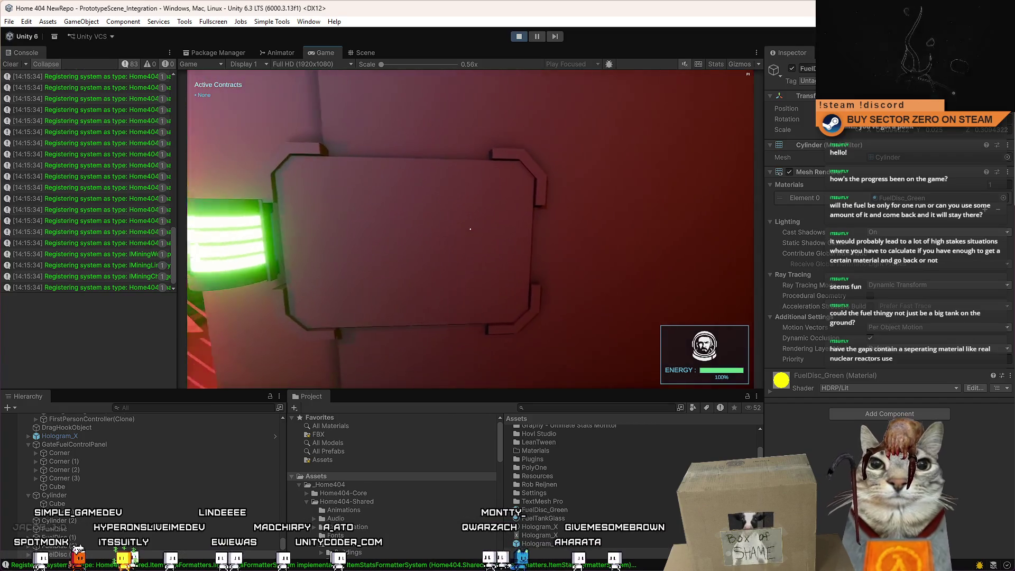
pyautogui.press('d')
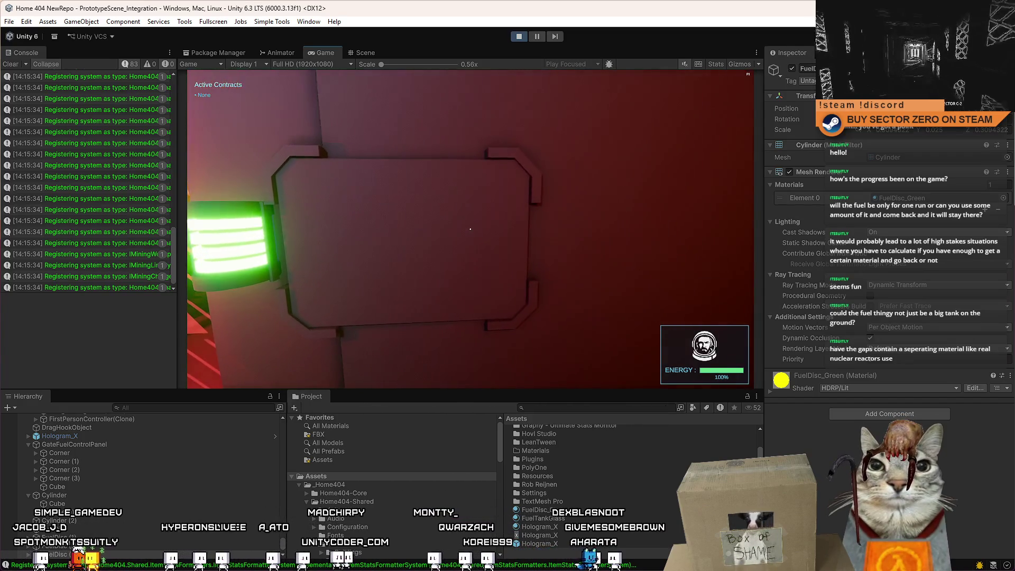
pyautogui.press('s')
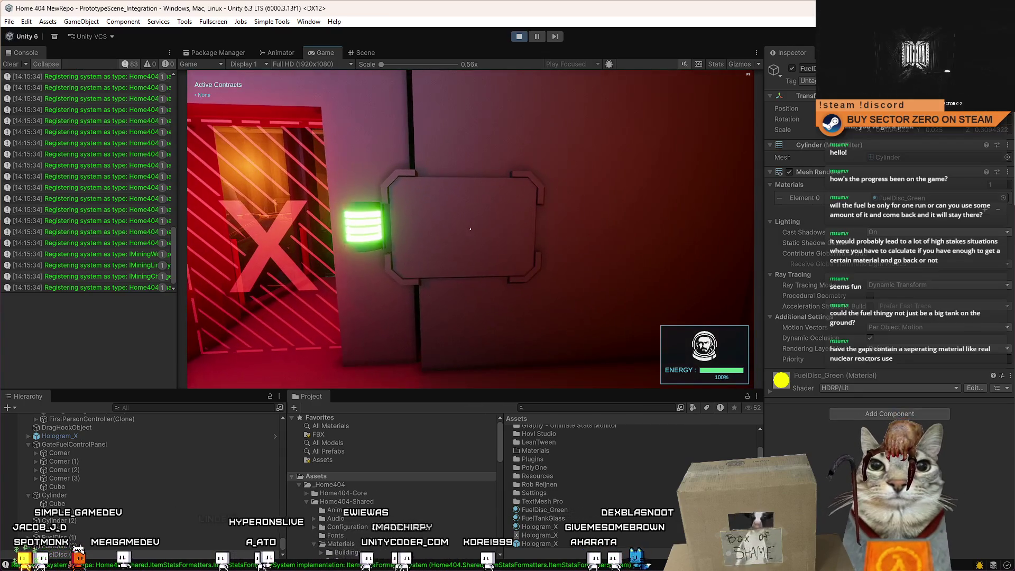
pyautogui.press('w')
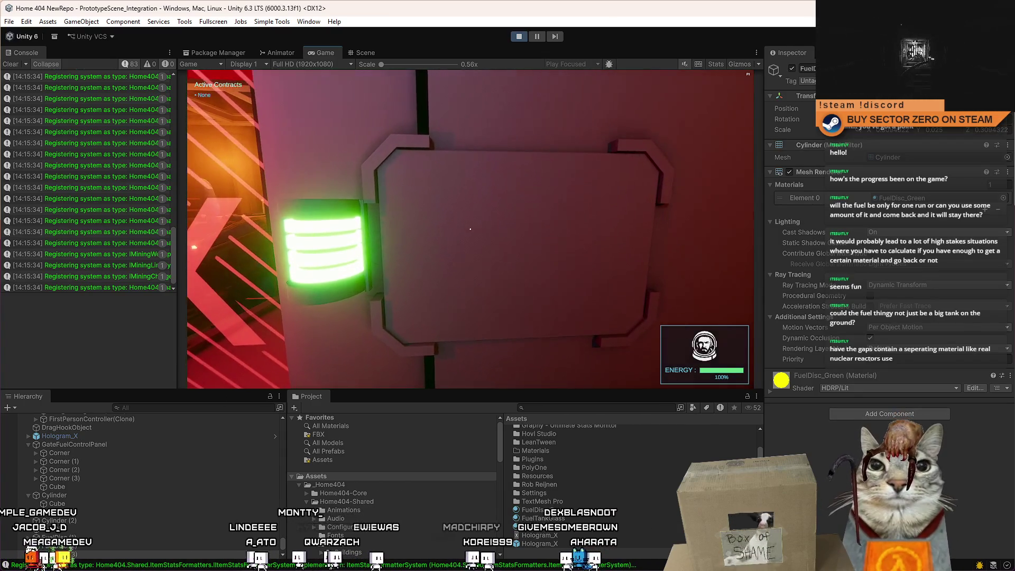
pyautogui.press('s')
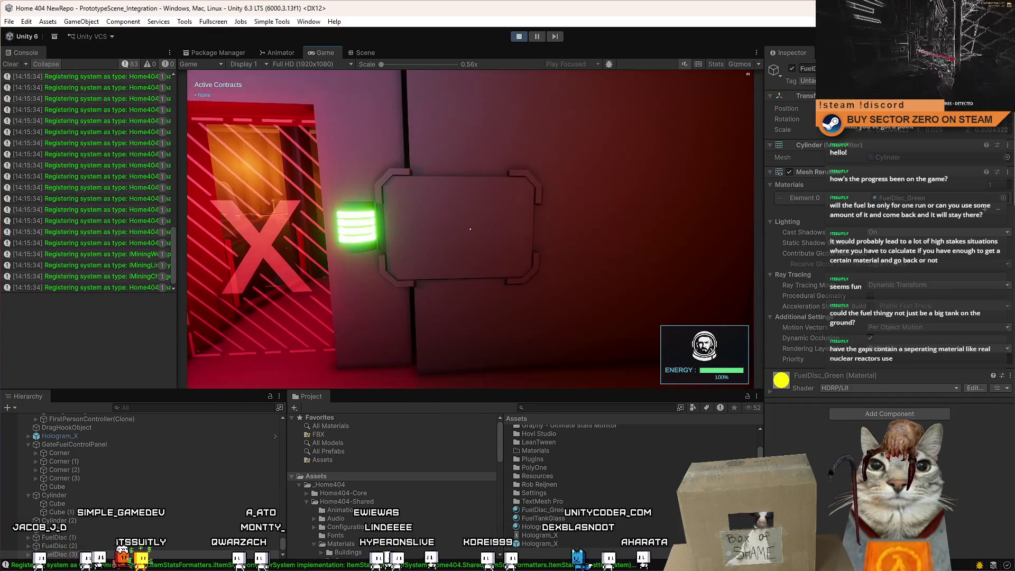
pyautogui.press('a')
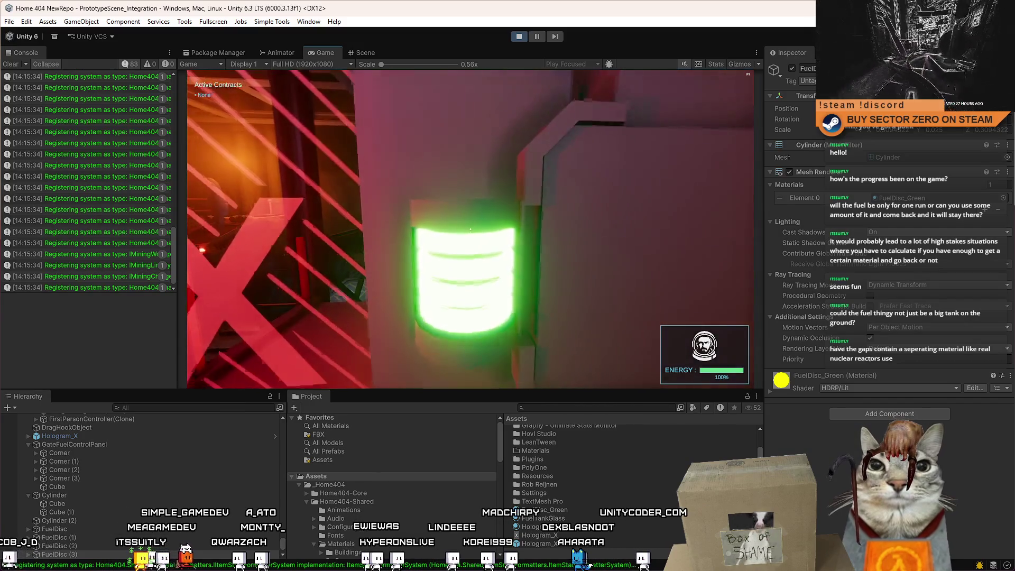
pyautogui.press('w')
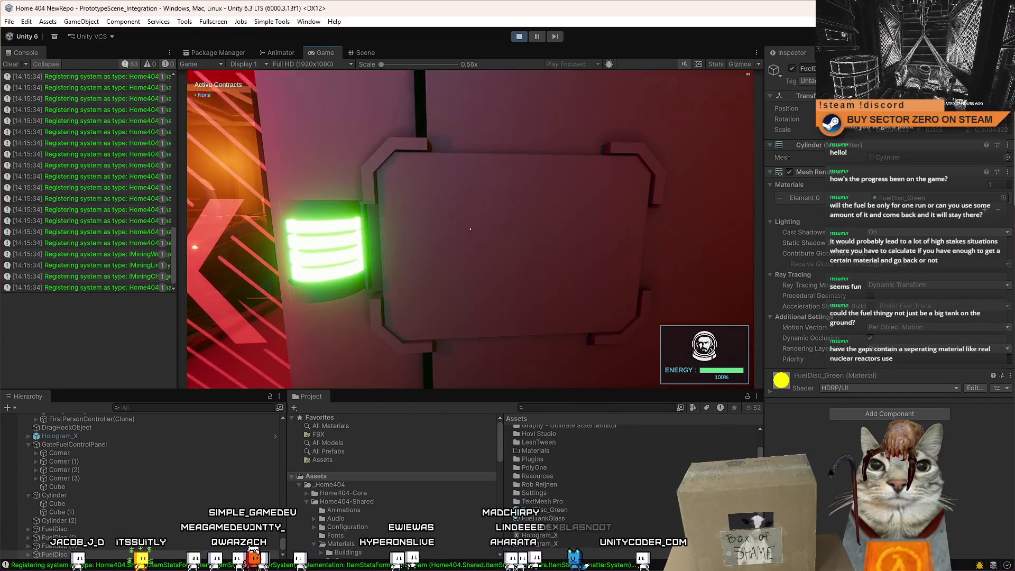
pyautogui.press('s')
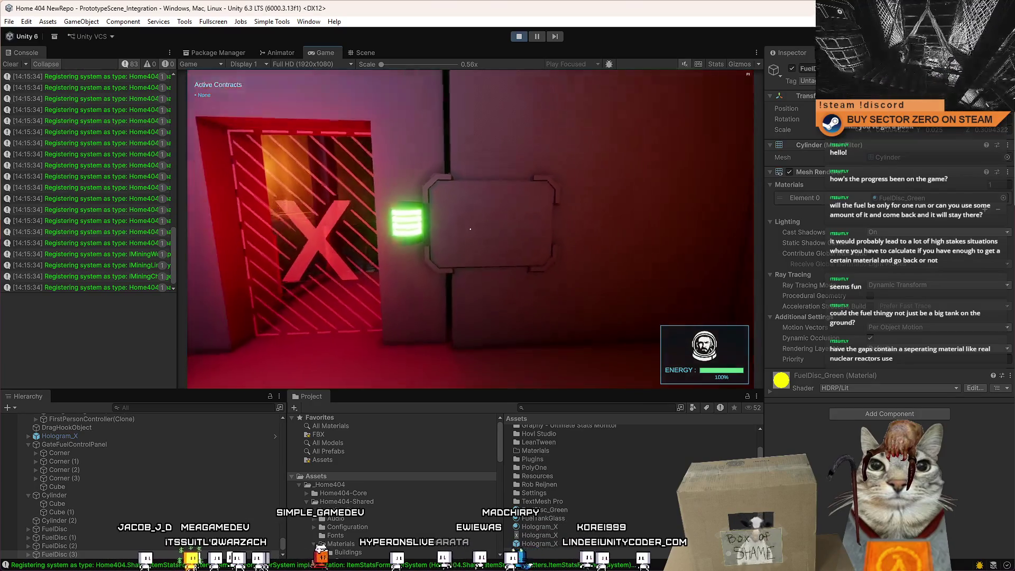
pyautogui.press('w')
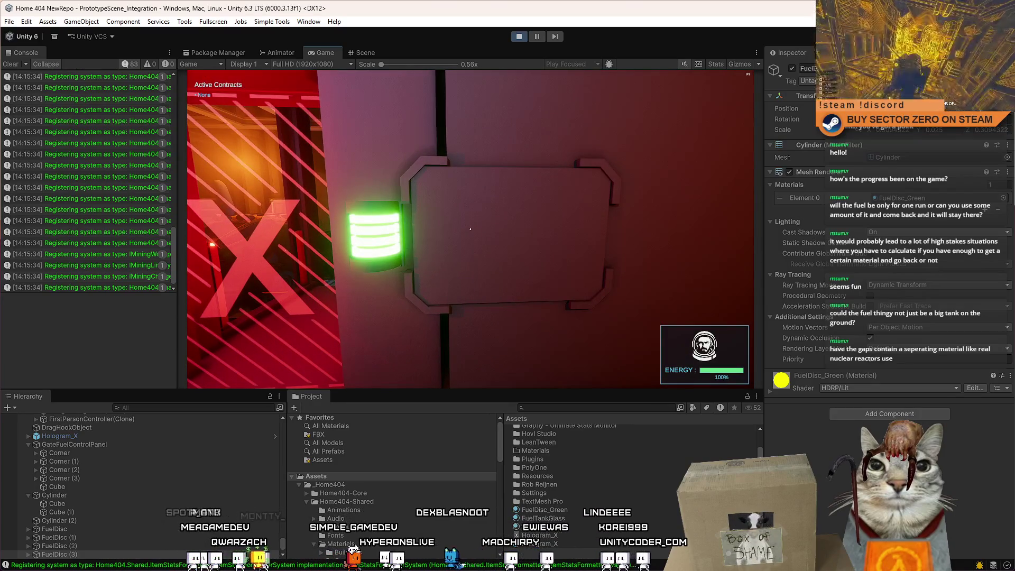
pyautogui.press('a')
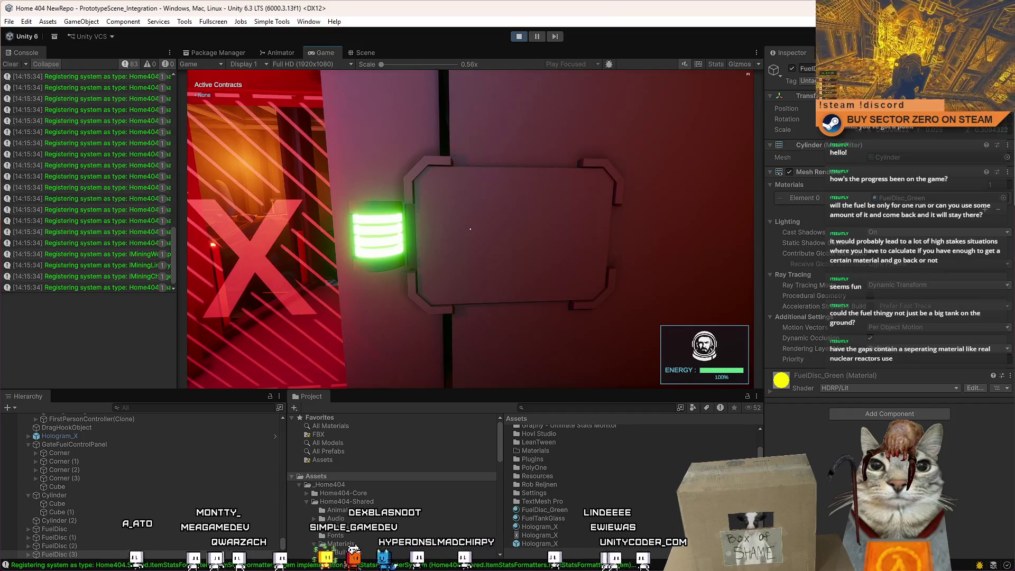
pyautogui.press('a')
pyautogui.press('w')
pyautogui.press('a')
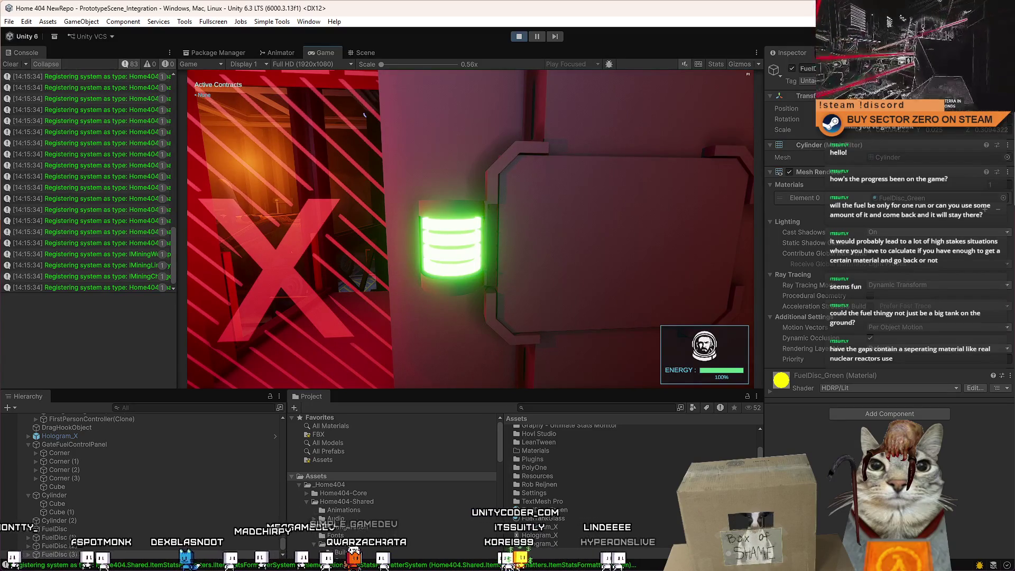
pyautogui.press('s')
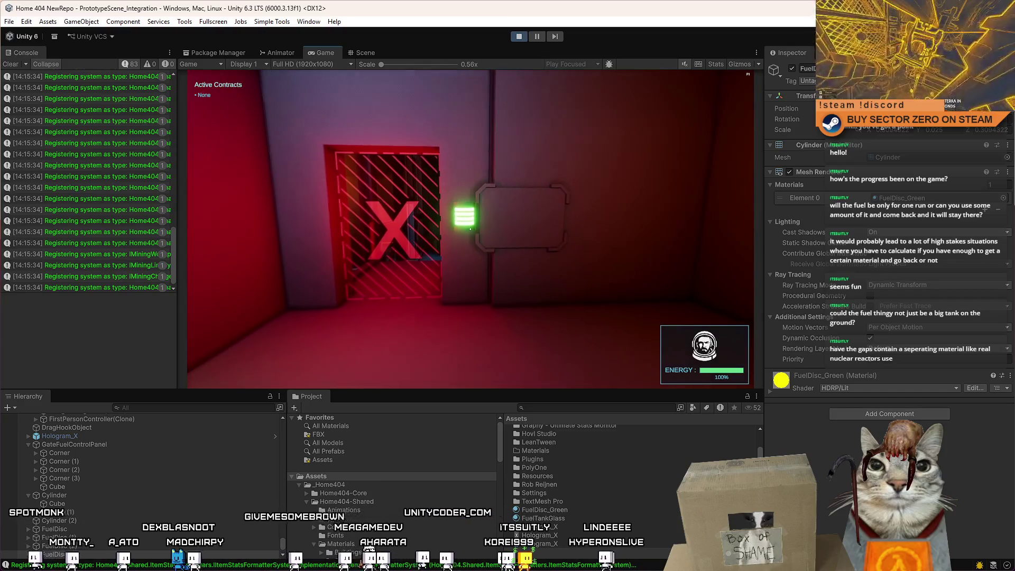
pyautogui.press('w')
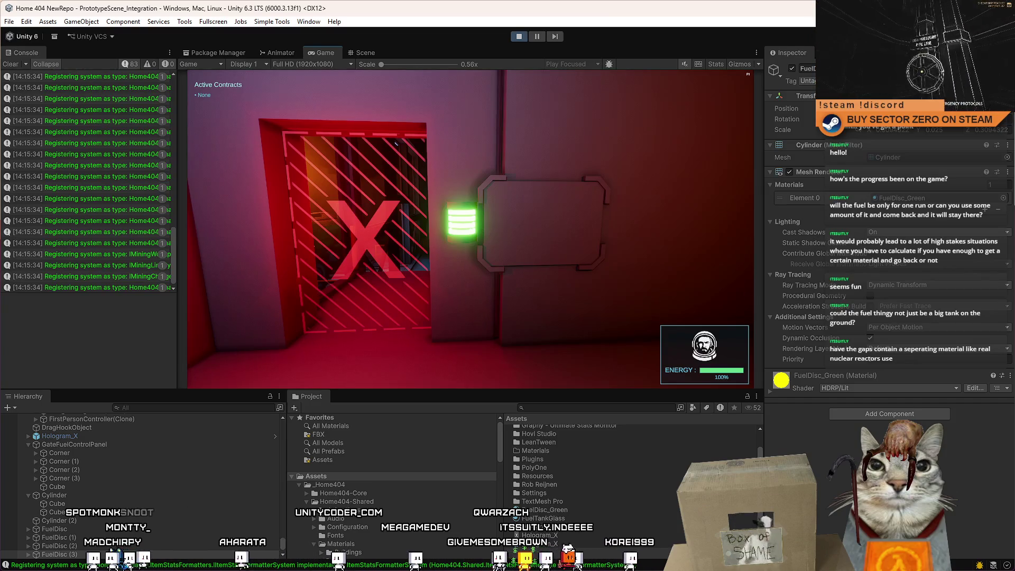
pyautogui.press('d')
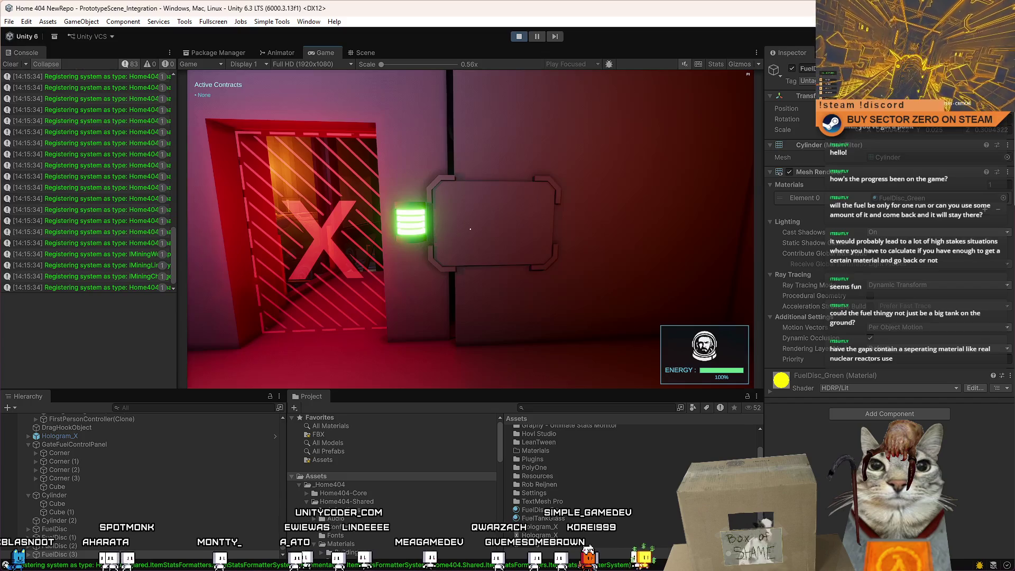
pyautogui.press('Escape')
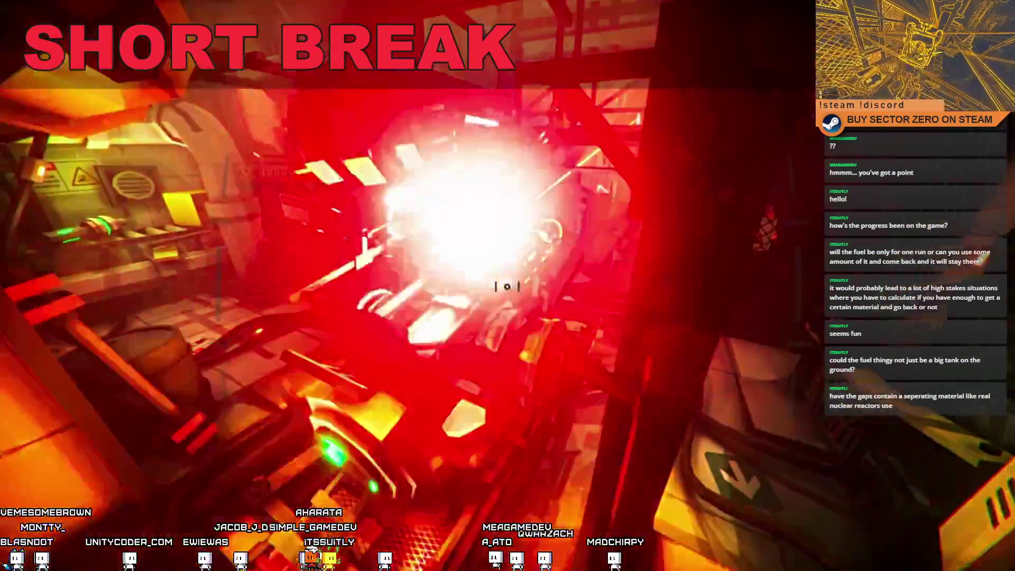
# Leave fullscreen play to get back to the editor, with the pause menu in the Game view.
pyautogui.press('Escape')
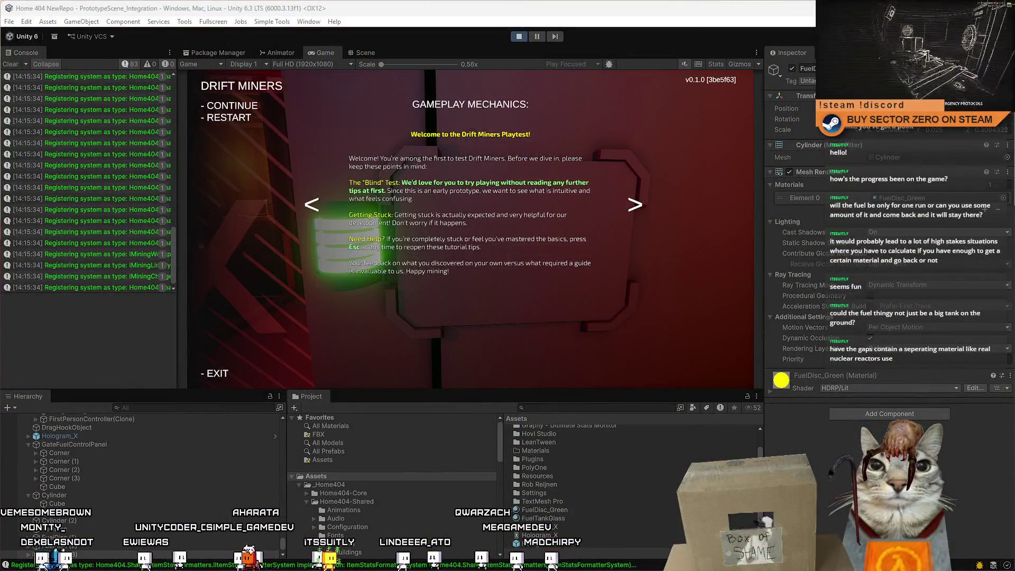
# Close the tutorial and walk back and forth between the X door and the green-lit panel.
pyautogui.click(462, 319)
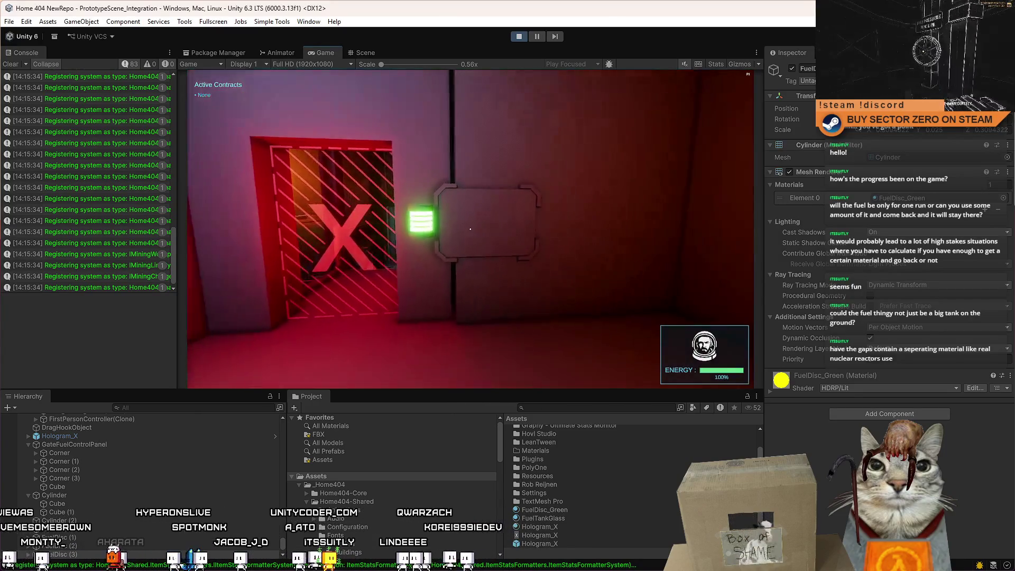
pyautogui.press('w')
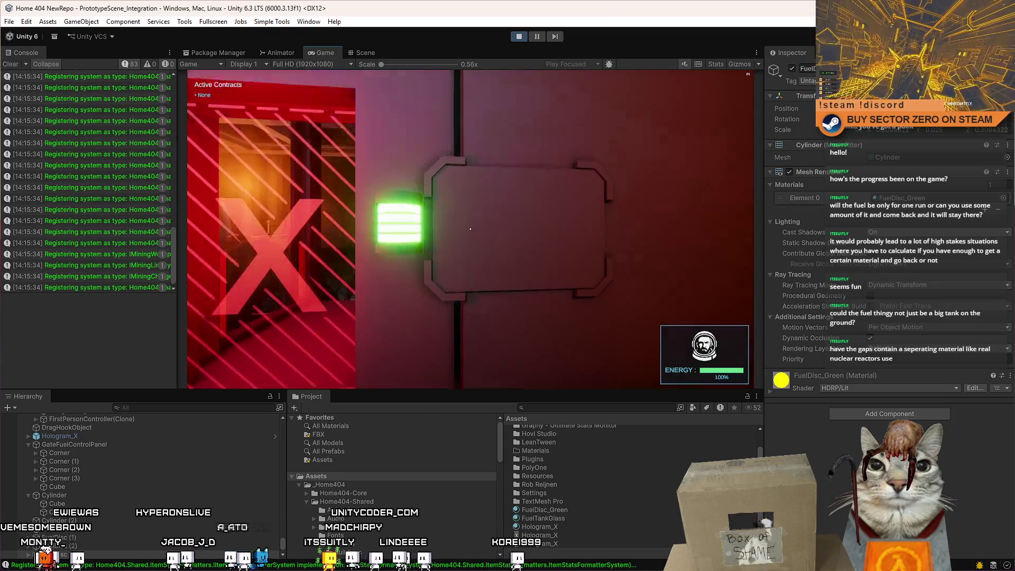
pyautogui.moveTo(470, 229)
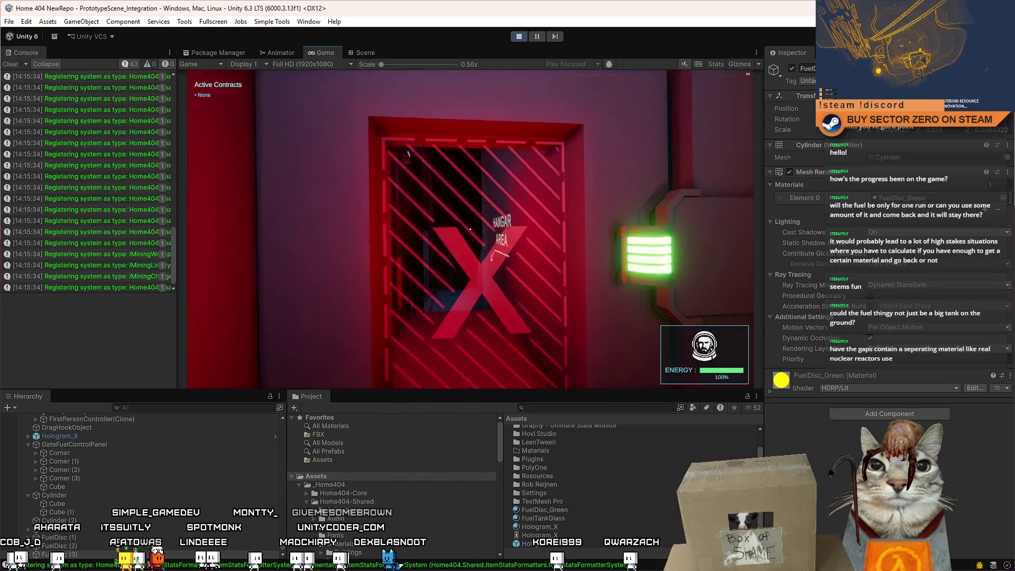
pyautogui.press('s')
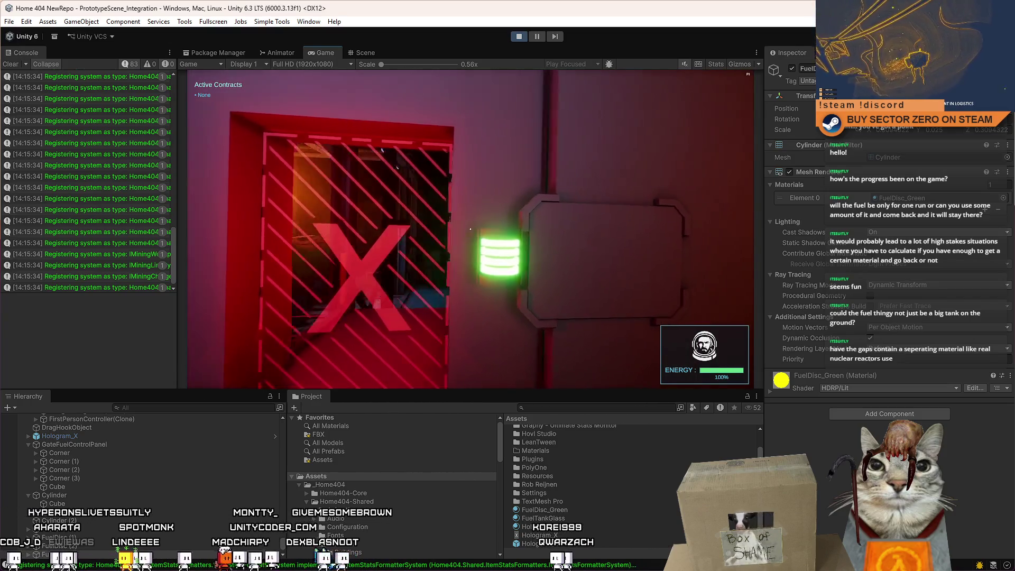
pyautogui.press('w')
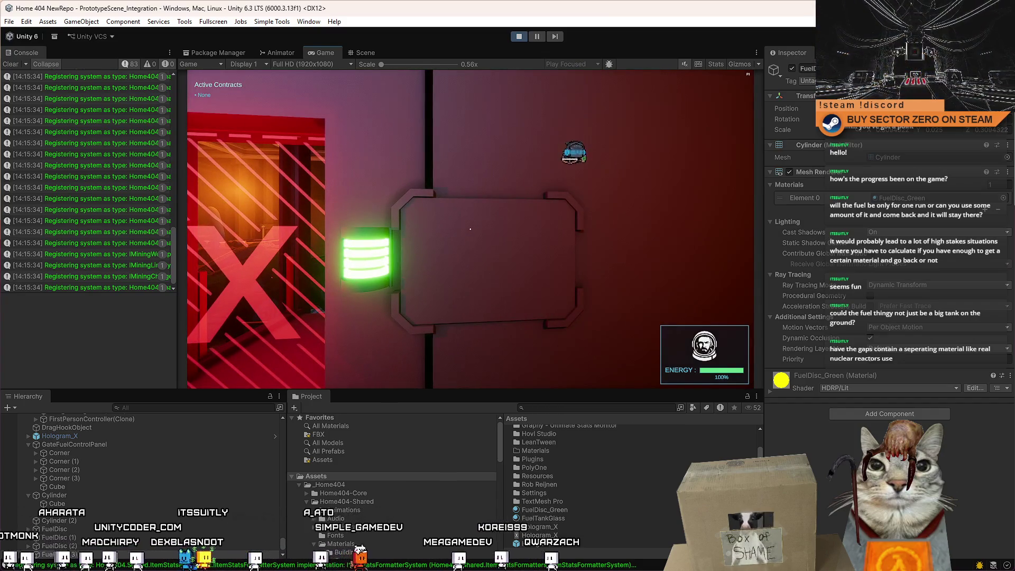
pyautogui.press('s')
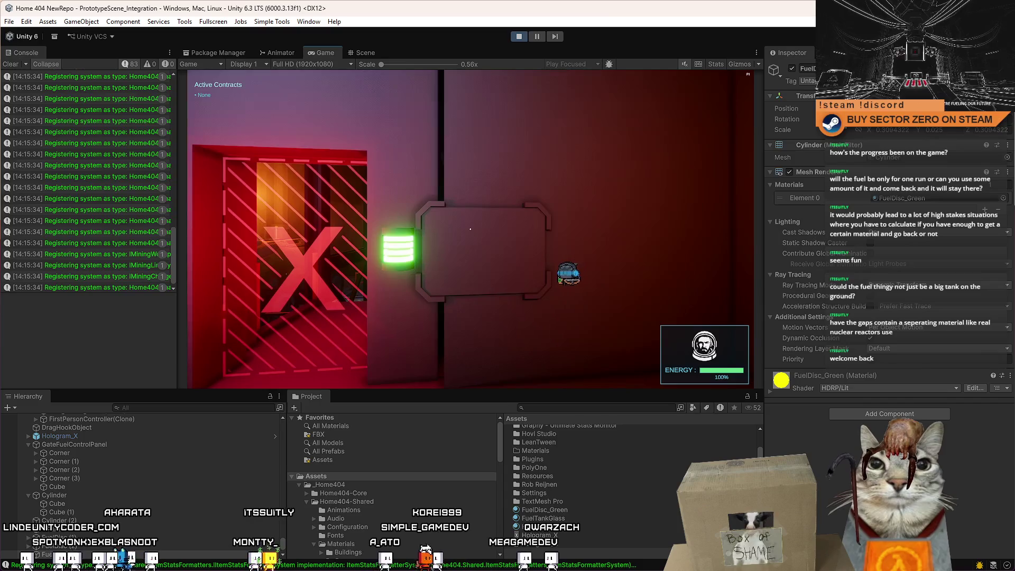
pyautogui.press('w')
pyautogui.press('s')
pyautogui.press('w')
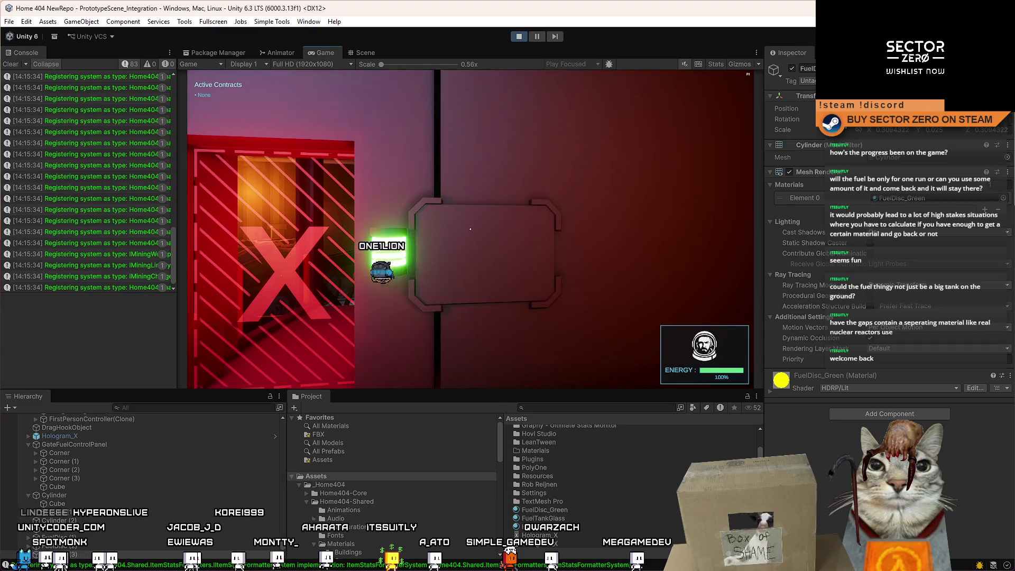
# Sidestep along the wall beside the panel, then bring up the pause menu and pause the editor.
pyautogui.press('d')
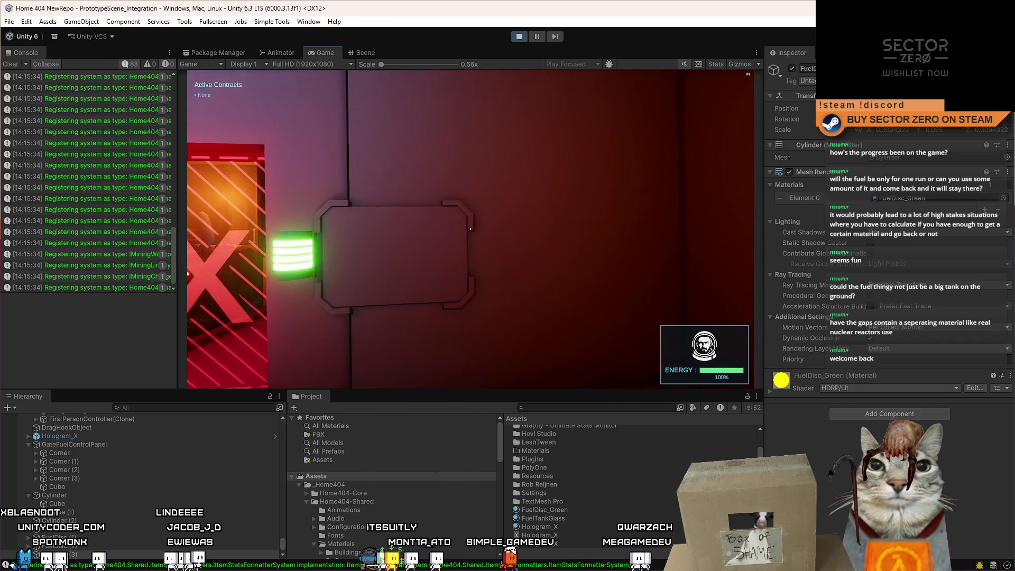
pyautogui.press('a')
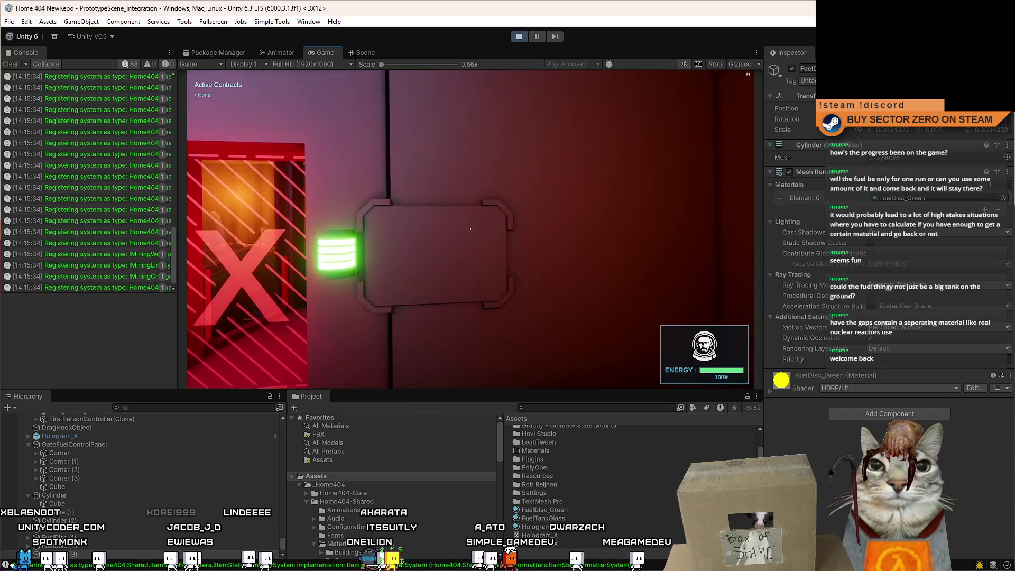
pyautogui.press('a')
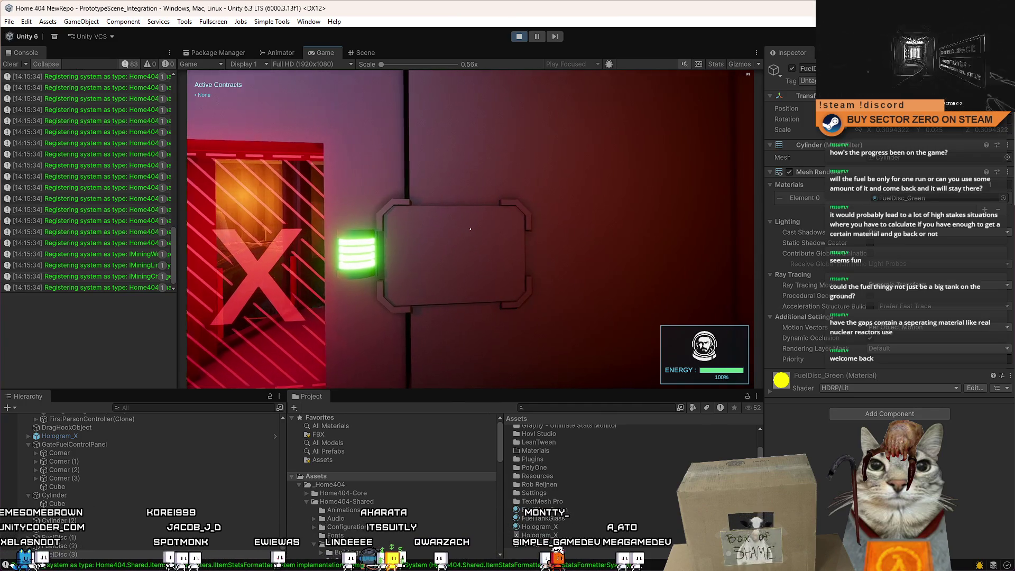
pyautogui.press('Escape')
pyautogui.click(541, 37)
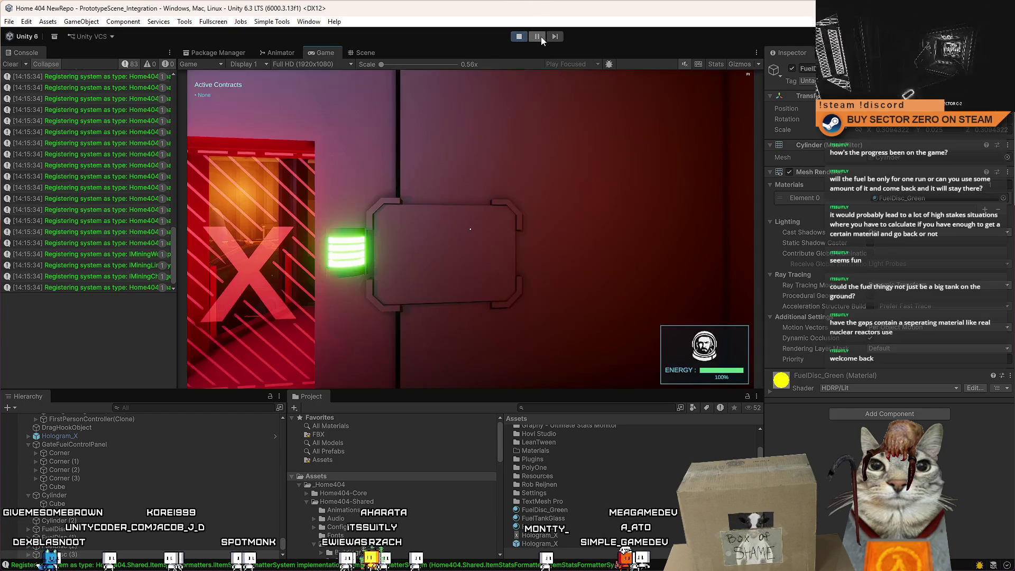
# Switch to the Scene view, select the wall panel's Cube, and fly over to the vending machine.
pyautogui.click(370, 51)
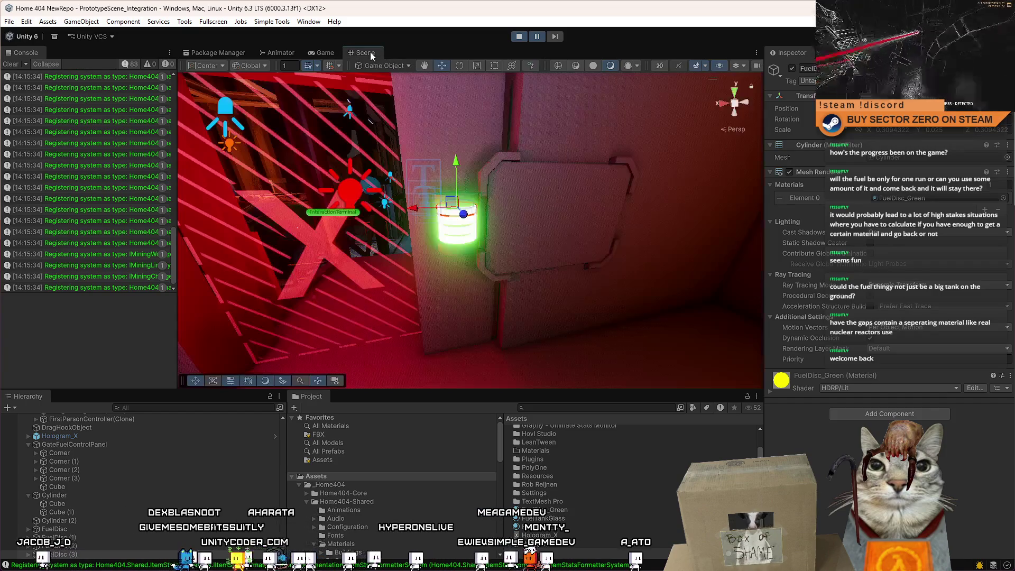
pyautogui.moveTo(569, 211)
pyautogui.mouseDown()
pyautogui.moveTo(477, 205)
pyautogui.moveTo(464, 180)
pyautogui.moveTo(479, 206)
pyautogui.mouseUp()
pyautogui.click(466, 220)
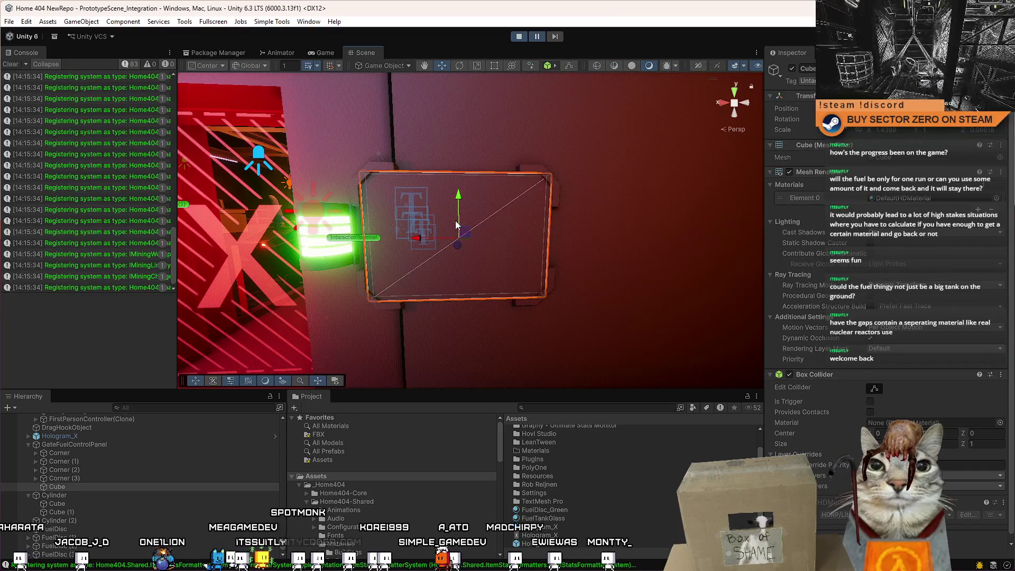
pyautogui.moveTo(475, 230)
pyautogui.mouseDown()
pyautogui.moveTo(69, 198)
pyautogui.moveTo(262, 160)
pyautogui.moveTo(534, 210)
pyautogui.moveTo(514, 224)
pyautogui.mouseUp()
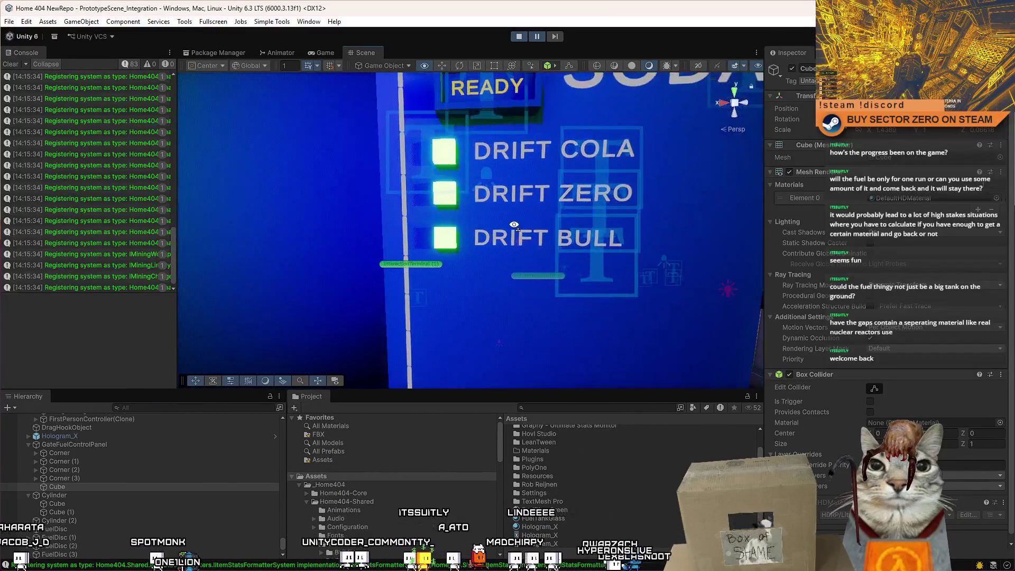
# Select the DRIFT BULL button, find its Button in the Hierarchy, and orbit back to the door panel.
pyautogui.click(458, 239)
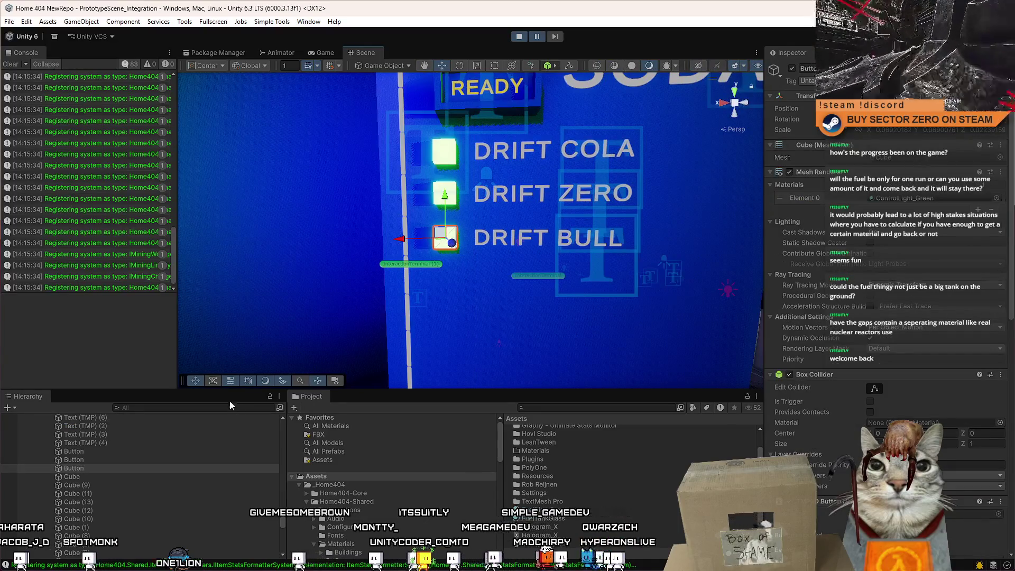
pyautogui.click(114, 468)
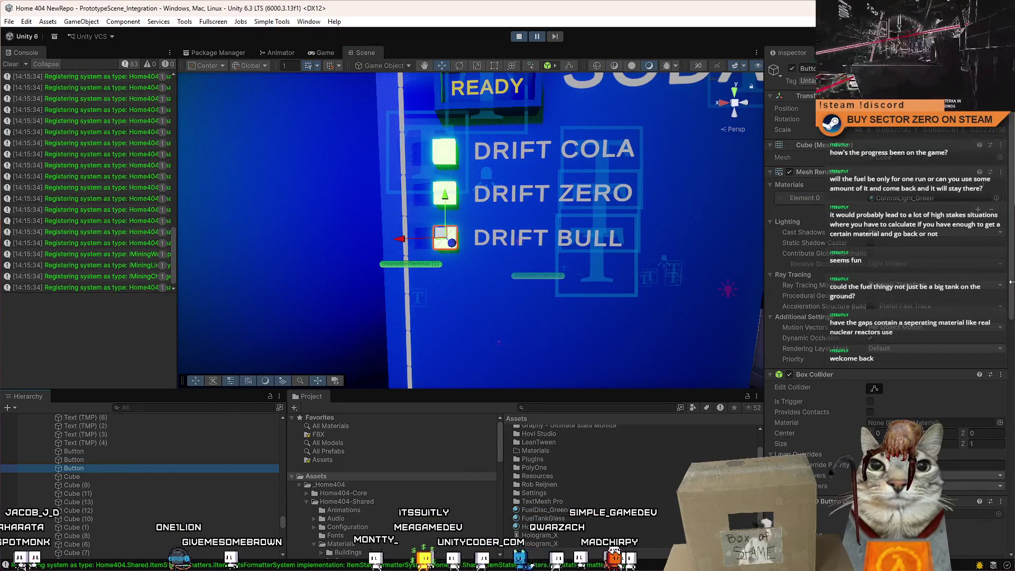
pyautogui.scroll(-15, 988, 509)
pyautogui.moveTo(507, 344)
pyautogui.mouseDown()
pyautogui.moveTo(519, 357)
pyautogui.moveTo(492, 315)
pyautogui.moveTo(572, 308)
pyautogui.moveTo(624, 331)
pyautogui.moveTo(510, 318)
pyautogui.moveTo(475, 335)
pyautogui.moveTo(486, 335)
pyautogui.moveTo(451, 318)
pyautogui.mouseUp()
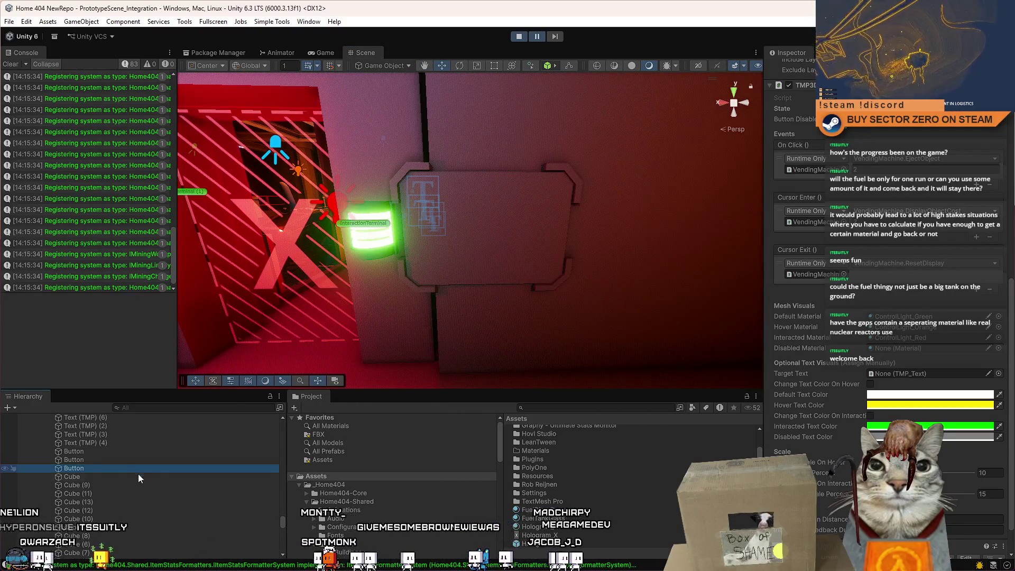
# Duplicate the DRIFT BULL button and select the green Button copy.
pyautogui.hotkey('ctrl', 'd')
pyautogui.scroll(-10, 274, 522)
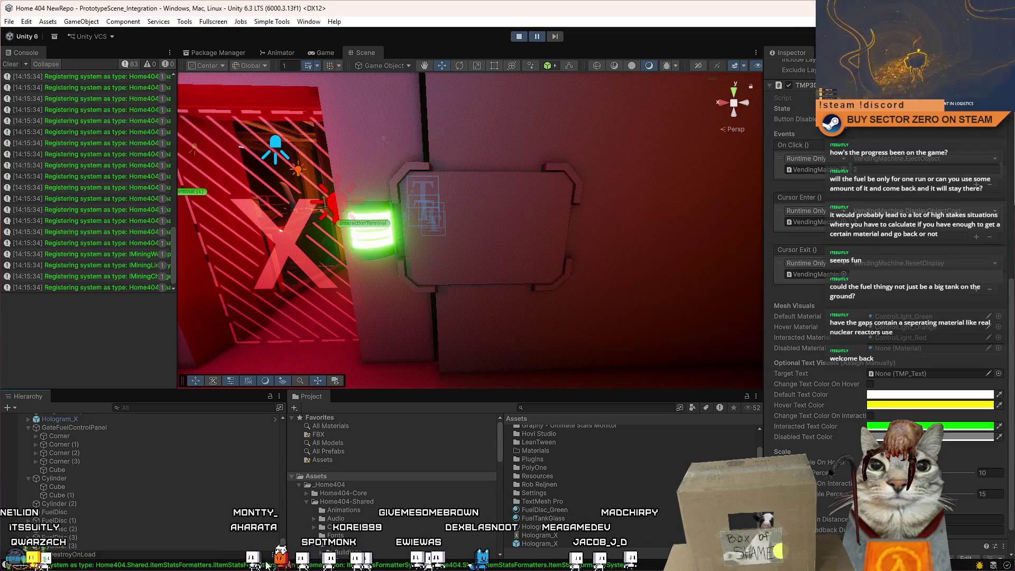
pyautogui.click(88, 538)
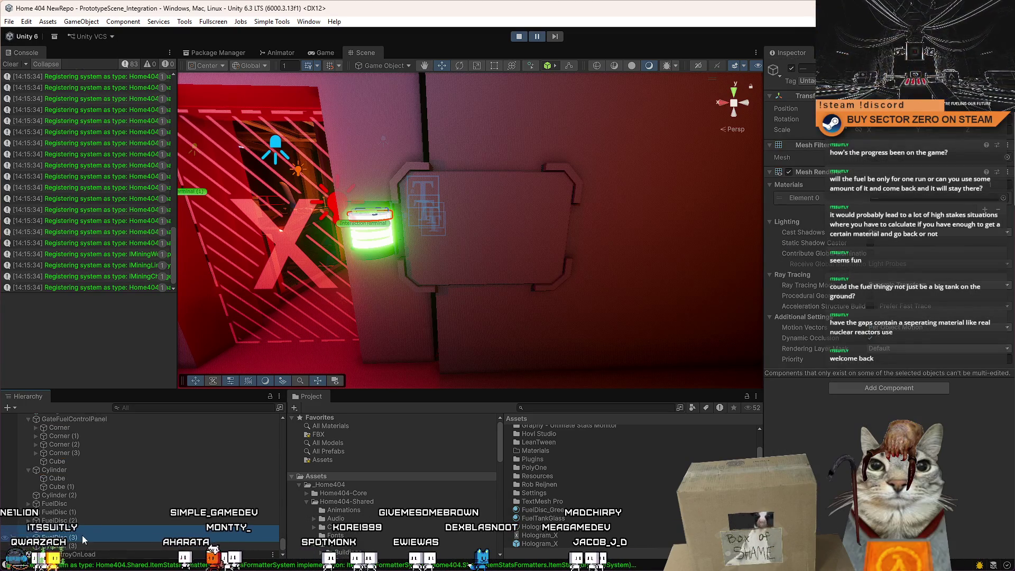
pyautogui.click(370, 233)
pyautogui.moveTo(370, 232)
pyautogui.mouseDown()
pyautogui.moveTo(559, 279)
pyautogui.moveTo(513, 279)
pyautogui.mouseUp()
# Snap the button onto the fuel panel with align to ray hit point and raise it higher.
pyautogui.click(272, 21)
pyautogui.moveTo(241, 22)
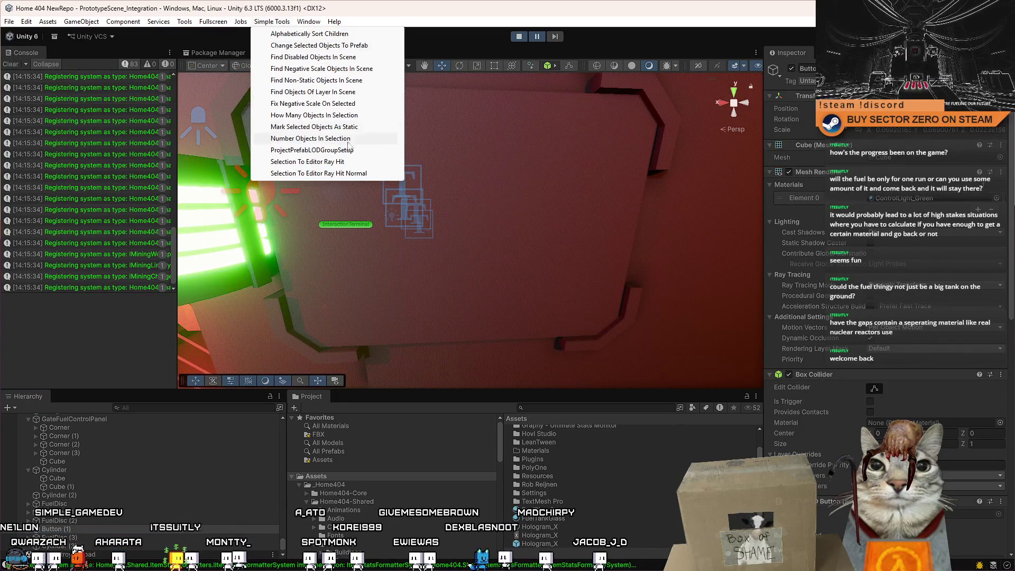
pyautogui.click(352, 161)
pyautogui.moveTo(499, 138)
pyautogui.mouseDown()
pyautogui.moveTo(481, 140)
pyautogui.moveTo(493, 138)
pyautogui.mouseUp()
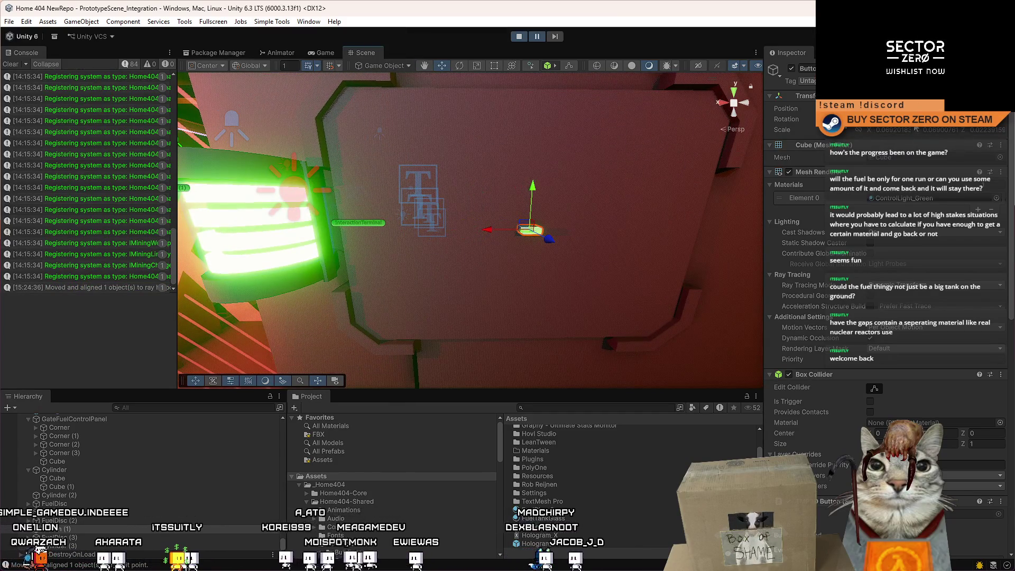
pyautogui.moveTo(601, 231); pyautogui.dragTo(588, 208)
pyautogui.moveTo(544, 242)
pyautogui.mouseDown()
pyautogui.moveTo(539, 173)
pyautogui.moveTo(513, 174)
pyautogui.moveTo(517, 185)
pyautogui.mouseUp()
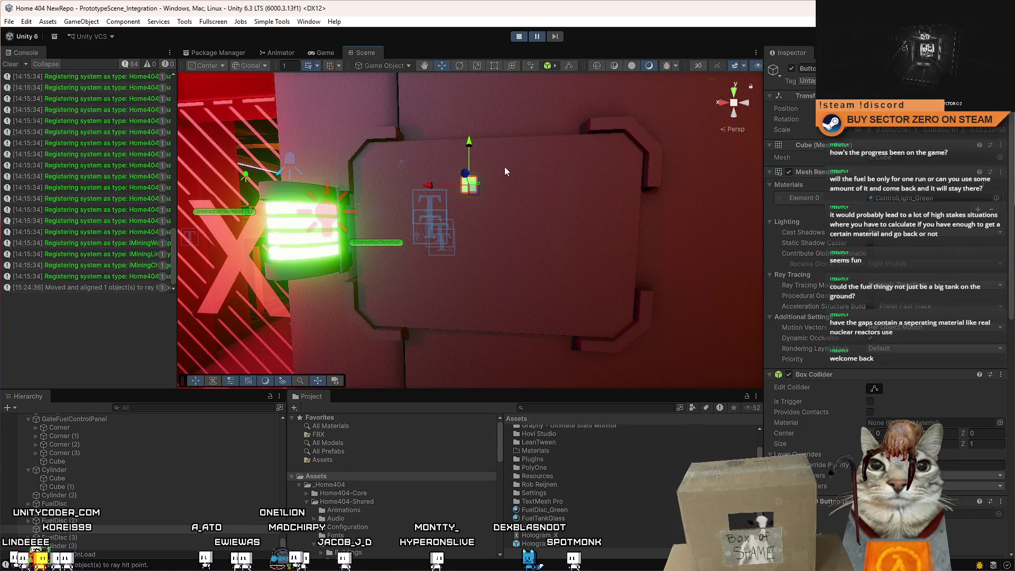
pyautogui.moveTo(453, 269); pyautogui.dragTo(484, 196)
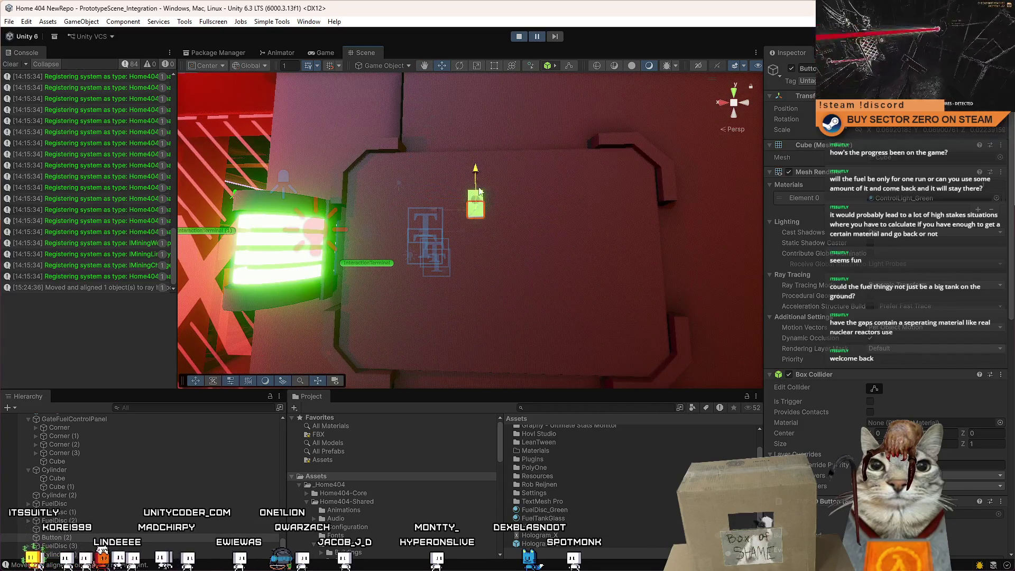
pyautogui.moveTo(488, 242)
pyautogui.mouseDown()
pyautogui.moveTo(503, 256)
pyautogui.moveTo(487, 267)
pyautogui.mouseUp()
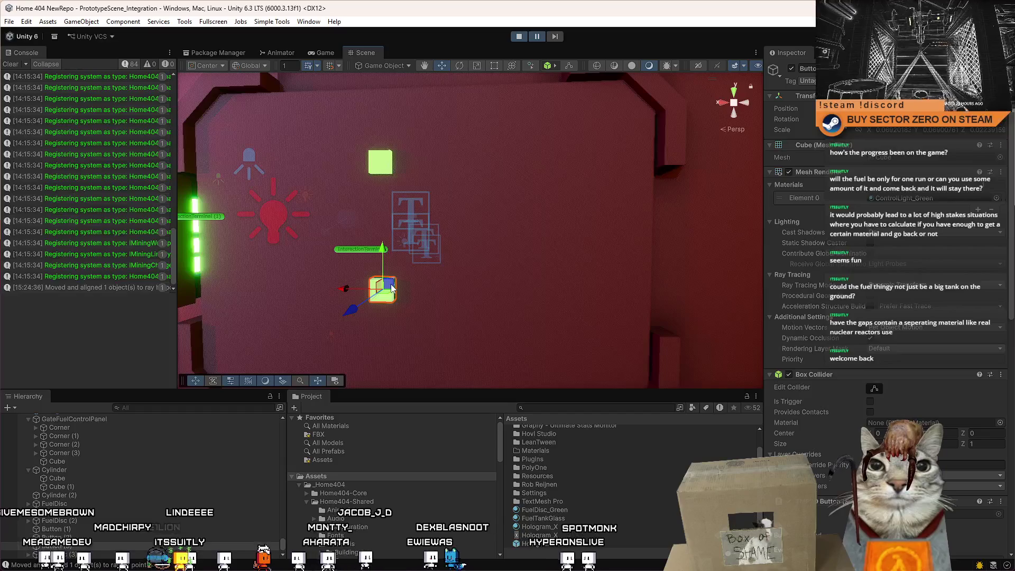
# Duplicate the green button, place the copy up and right, and select the middle and top buttons.
pyautogui.hotkey('ctrl', 'd')
pyautogui.moveTo(391, 287)
pyautogui.mouseDown()
pyautogui.moveTo(512, 235)
pyautogui.moveTo(509, 171)
pyautogui.moveTo(478, 157)
pyautogui.moveTo(491, 149)
pyautogui.moveTo(506, 180)
pyautogui.moveTo(487, 185)
pyautogui.mouseUp()
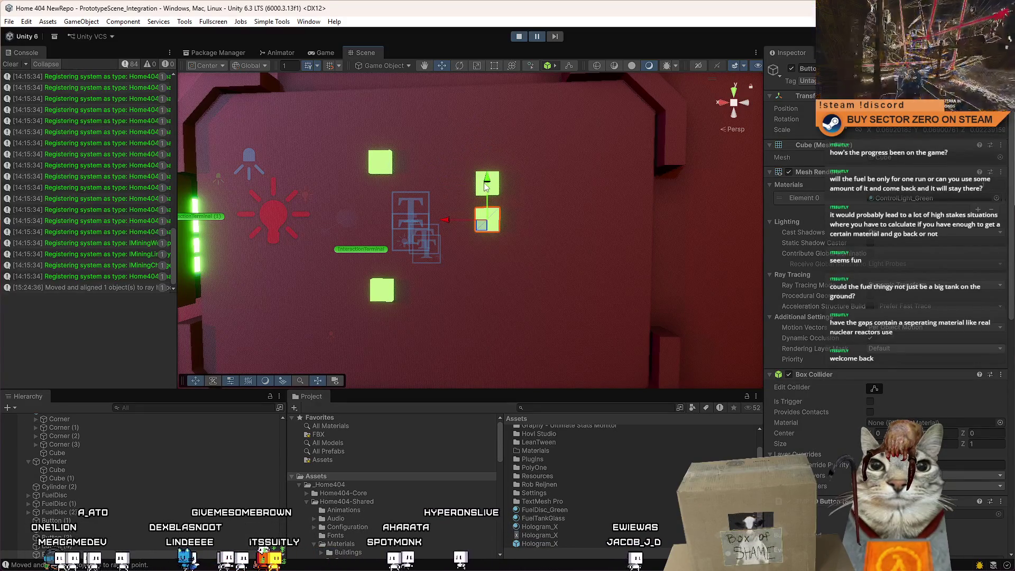
pyautogui.moveTo(493, 221)
pyautogui.mouseDown()
pyautogui.moveTo(534, 217)
pyautogui.moveTo(465, 210)
pyautogui.moveTo(534, 212)
pyautogui.mouseUp()
pyautogui.moveTo(406, 325)
pyautogui.mouseDown()
pyautogui.moveTo(374, 320)
pyautogui.moveTo(443, 285)
pyautogui.mouseUp()
pyautogui.keyDown('shift'); pyautogui.click(441, 278); pyautogui.keyUp('shift')
pyautogui.keyDown('shift'); pyautogui.click(444, 248); pyautogui.keyUp('shift')
pyautogui.moveTo(436, 249); pyautogui.dragTo(449, 294)
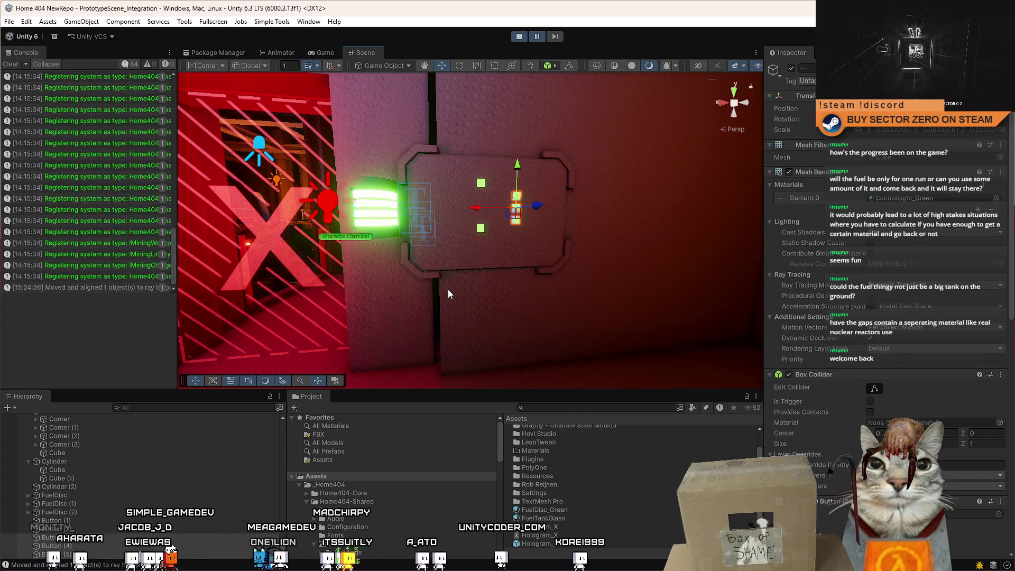
pyautogui.moveTo(413, 199)
pyautogui.mouseDown()
pyautogui.moveTo(405, 199)
pyautogui.moveTo(421, 197)
pyautogui.mouseUp()
# Inspect Button (1), FuelDisc and the Cylinder objects with their child cubes in the Hierarchy.
pyautogui.click(53, 521)
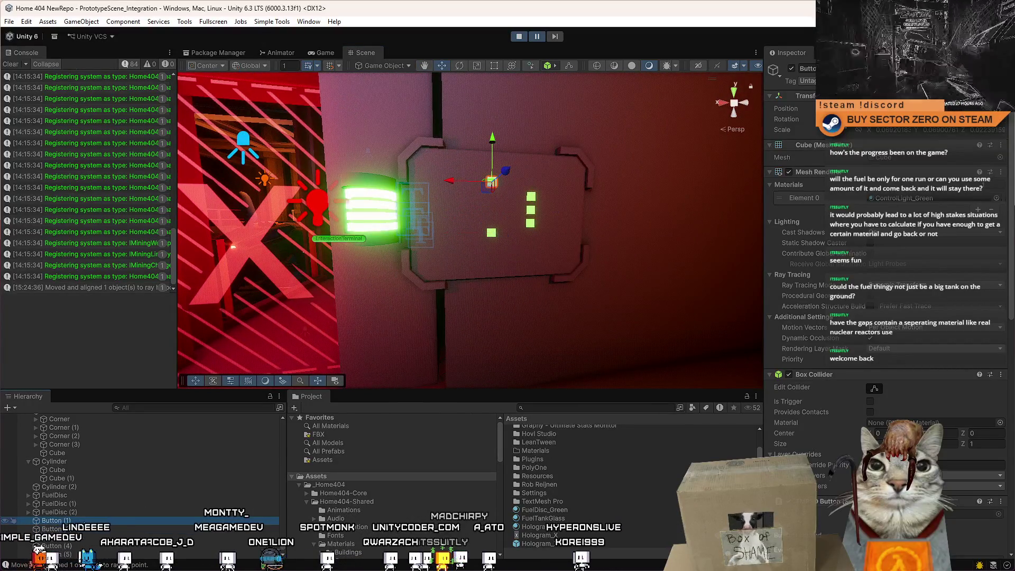
pyautogui.click(83, 495)
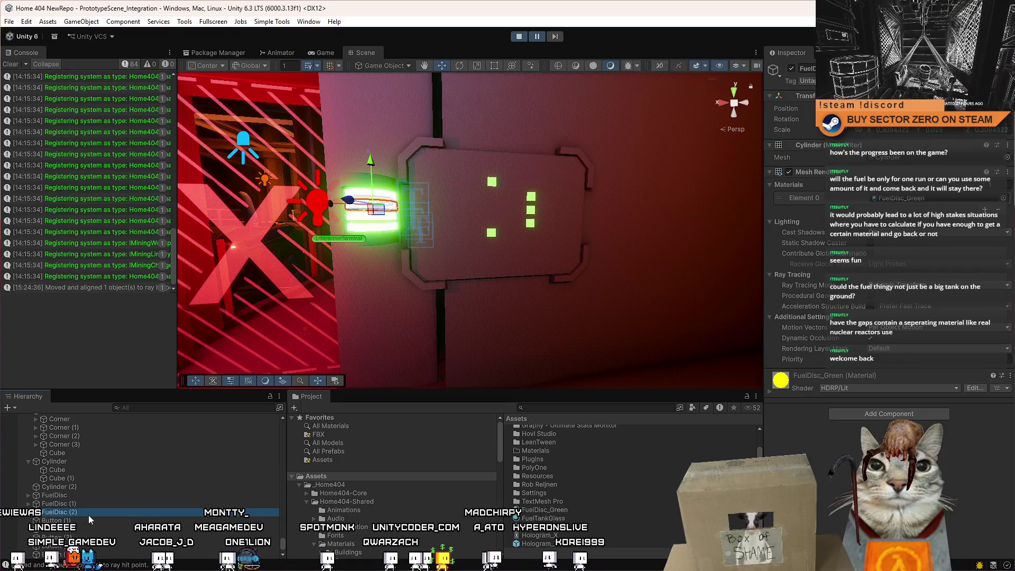
pyautogui.click(90, 487)
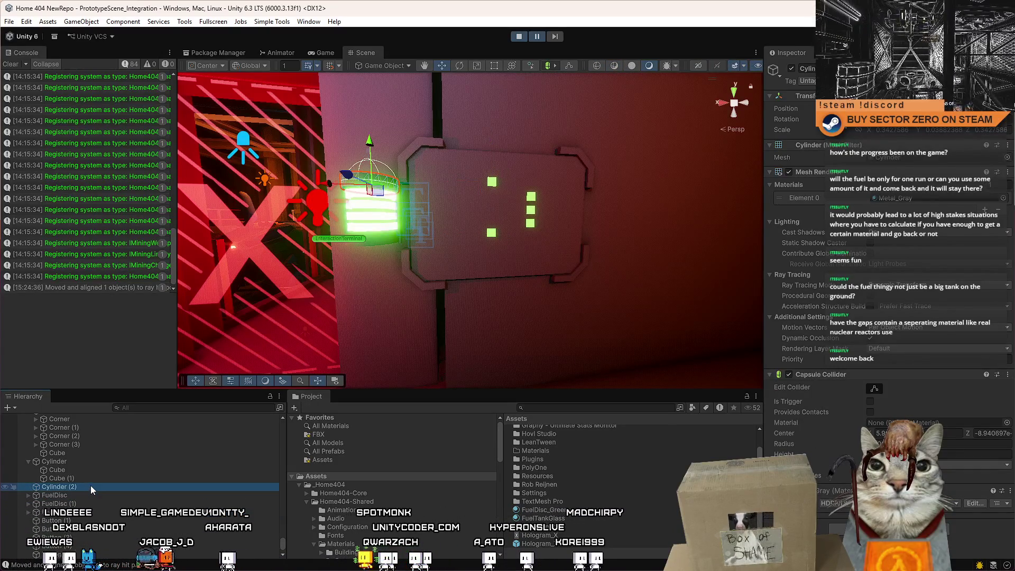
pyautogui.click(28, 461)
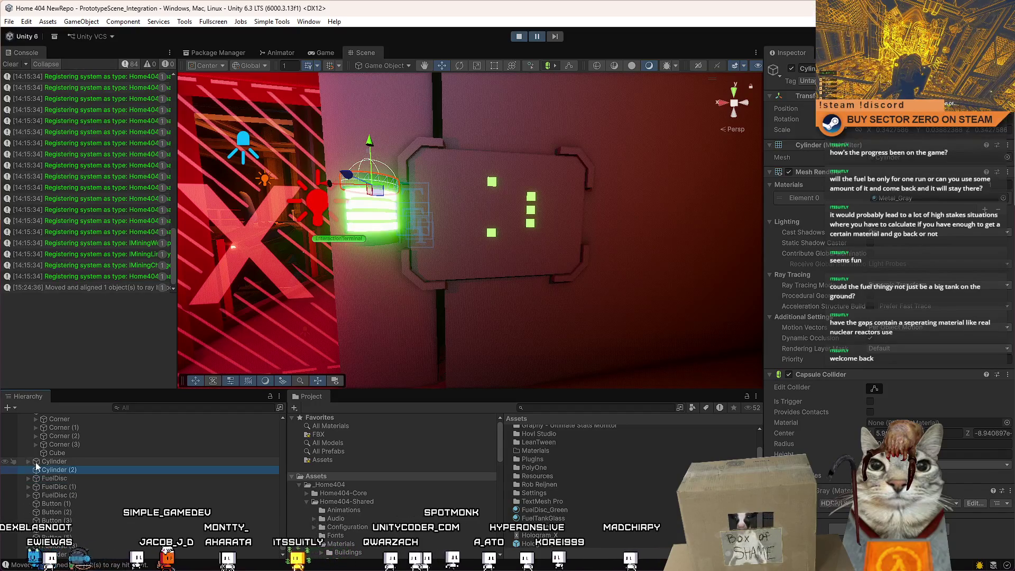
pyautogui.click(81, 462)
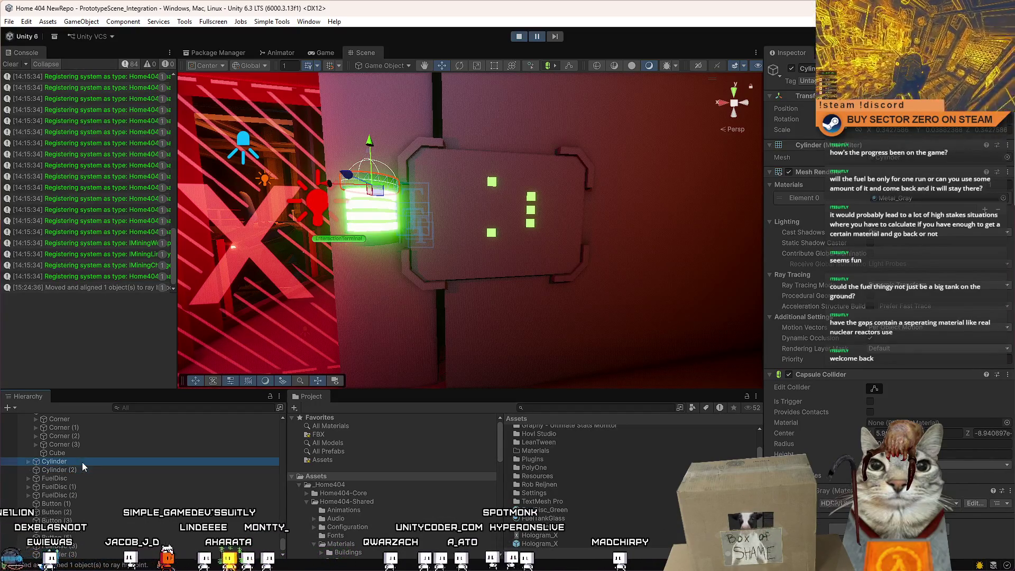
pyautogui.click(28, 462)
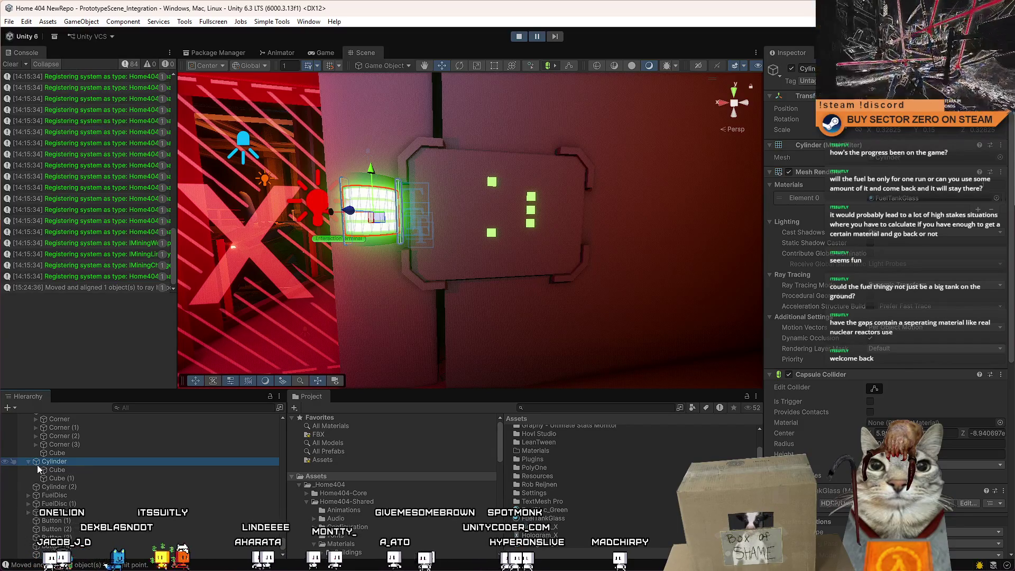
pyautogui.click(74, 479)
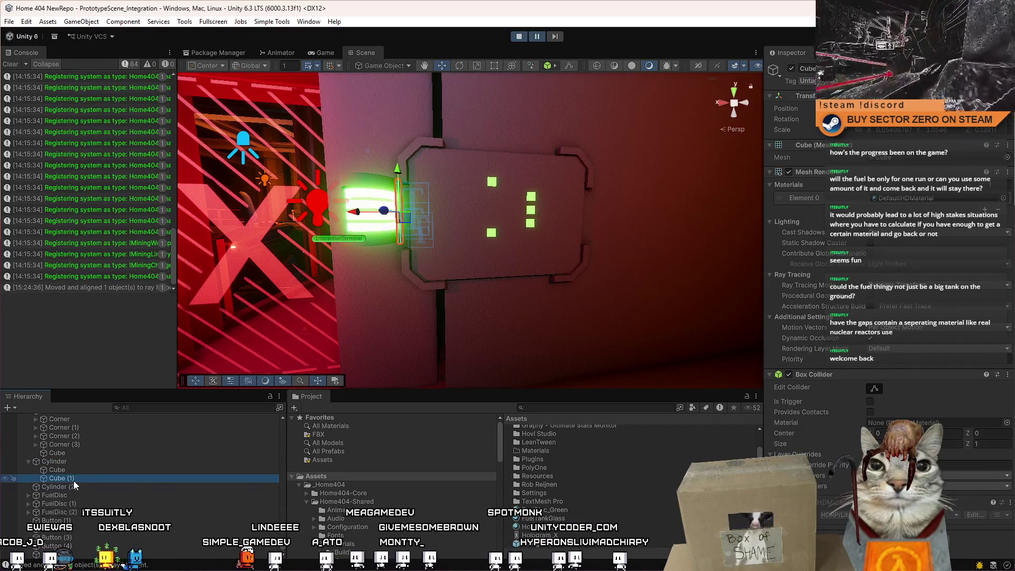
pyautogui.click(80, 463)
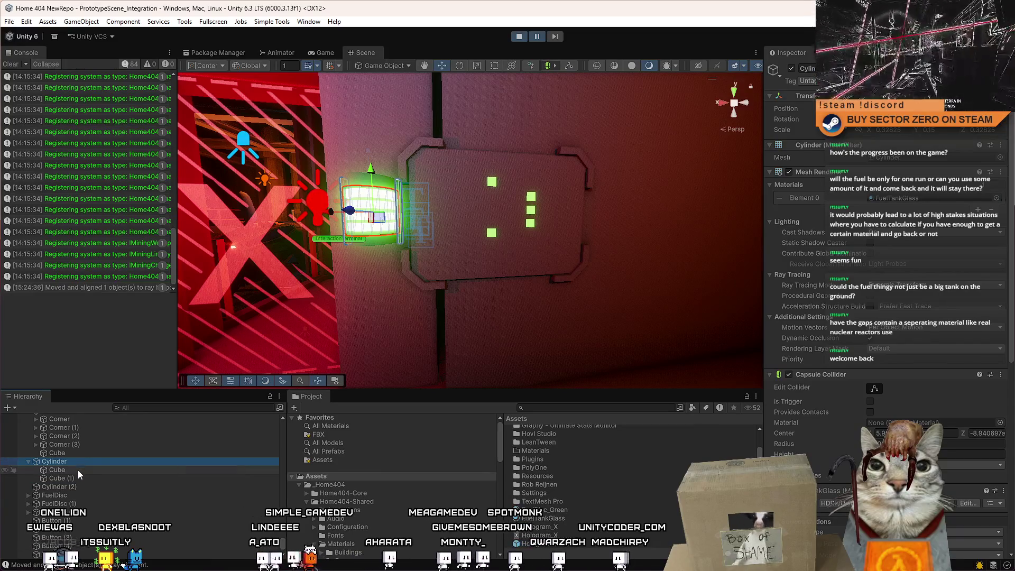
pyautogui.click(27, 462)
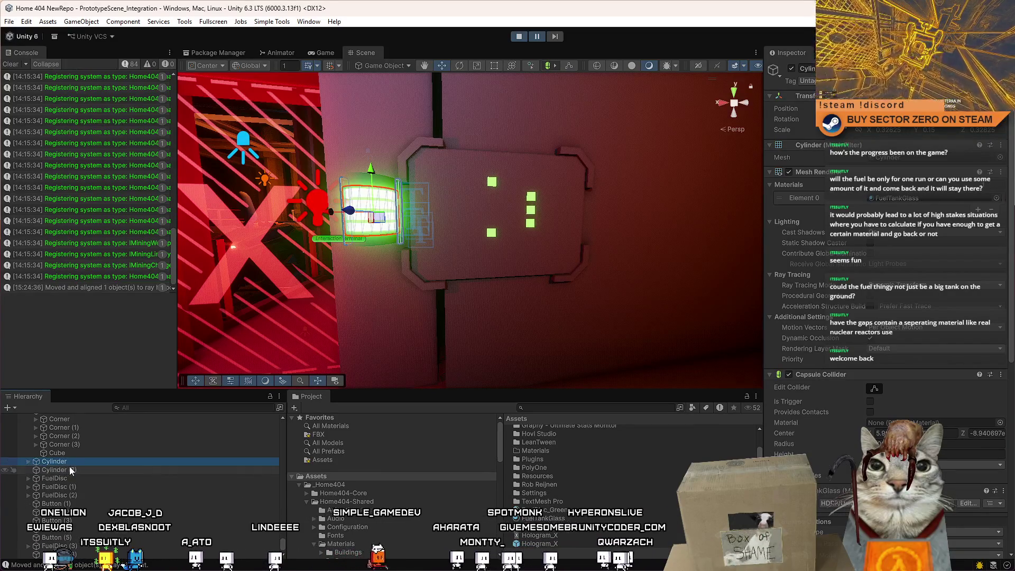
pyautogui.click(68, 470)
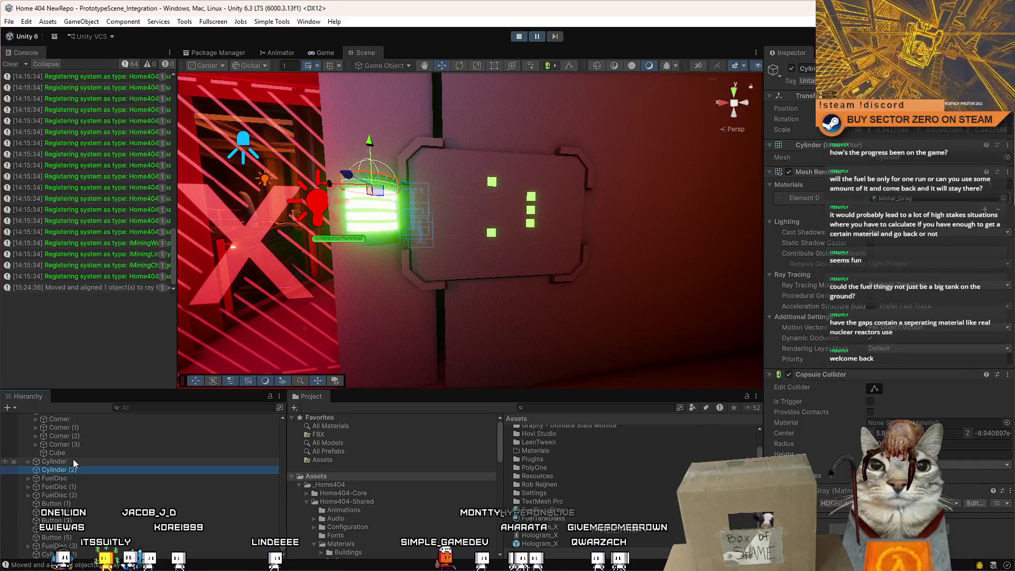
# Reorder Cylinder (3) between Cylinder and Cylinder (2), then select the fuel control panel root.
pyautogui.scroll(2, 73, 459)
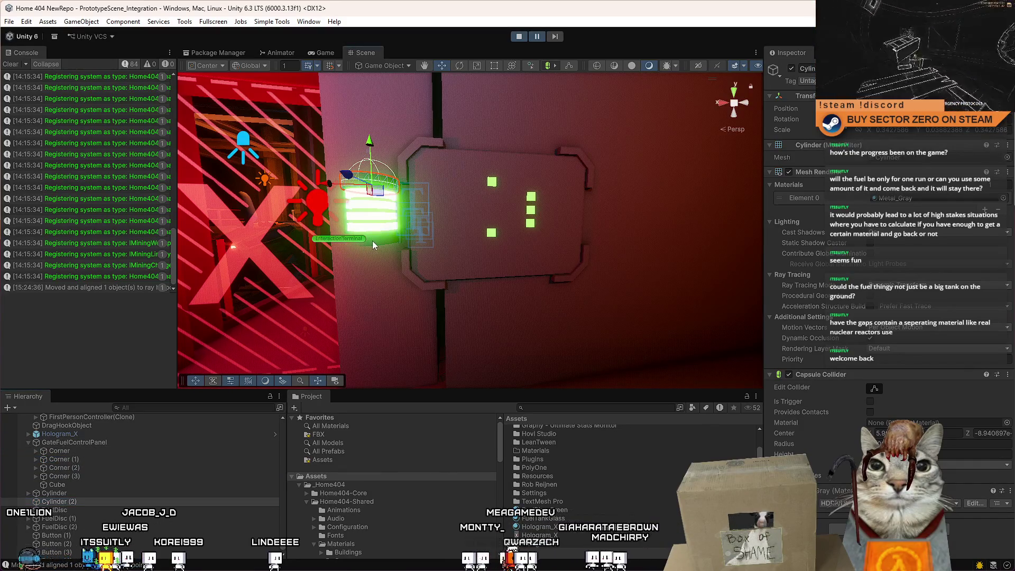
pyautogui.click(372, 245)
pyautogui.moveTo(83, 464); pyautogui.dragTo(78, 465)
pyautogui.click(79, 462)
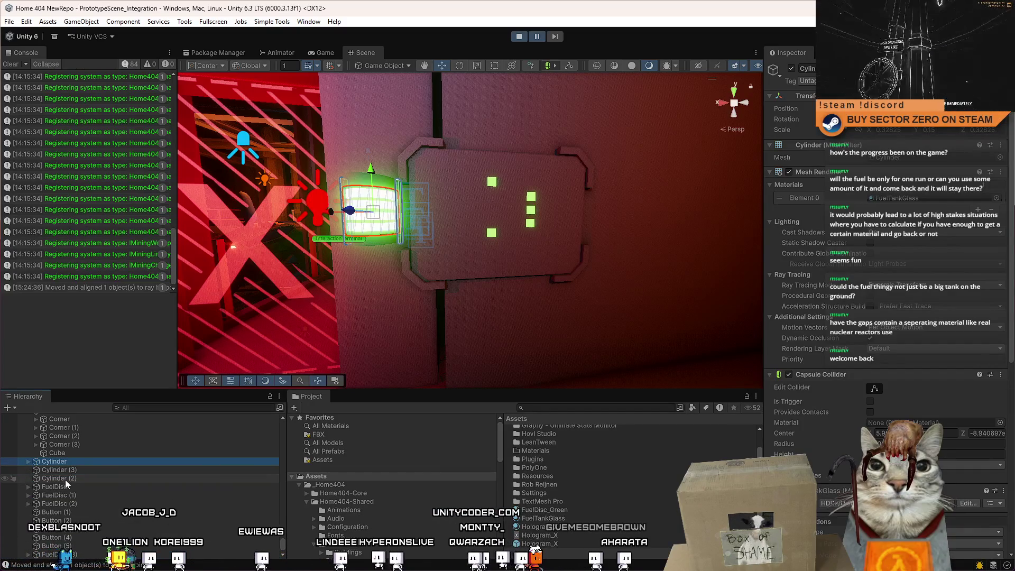
pyautogui.keyDown('shift'); pyautogui.click(65, 478); pyautogui.keyUp('shift')
pyautogui.scroll(2, 87, 500)
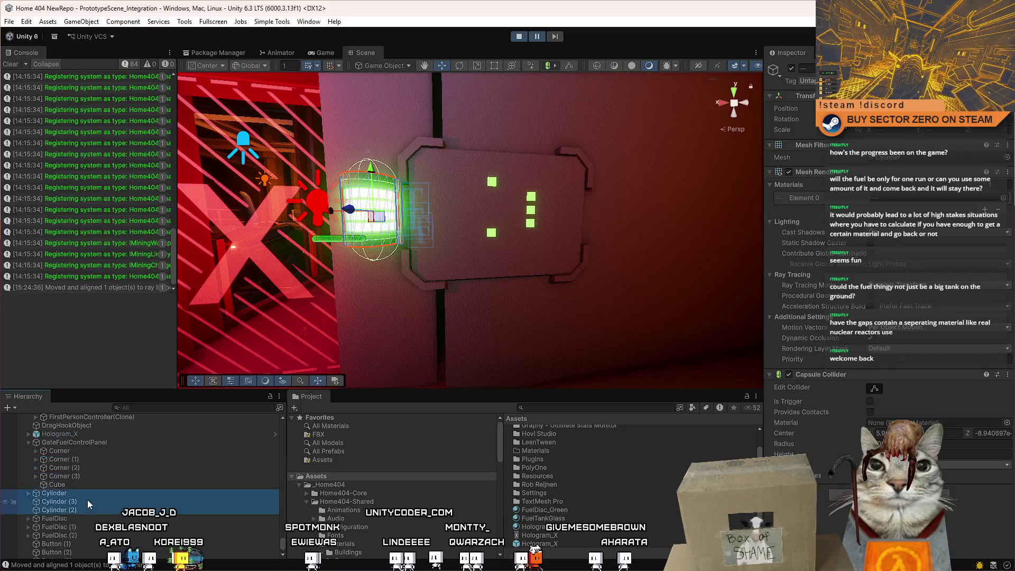
pyautogui.scroll(2, 84, 492)
pyautogui.click(77, 478)
pyautogui.click(27, 474)
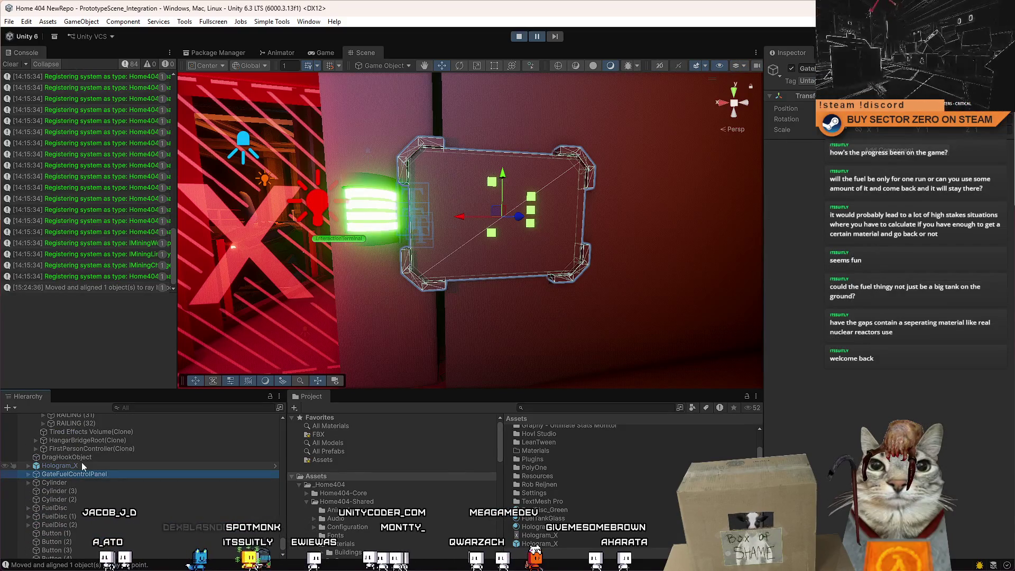
pyautogui.click(64, 482)
pyautogui.scroll(-2, 76, 513)
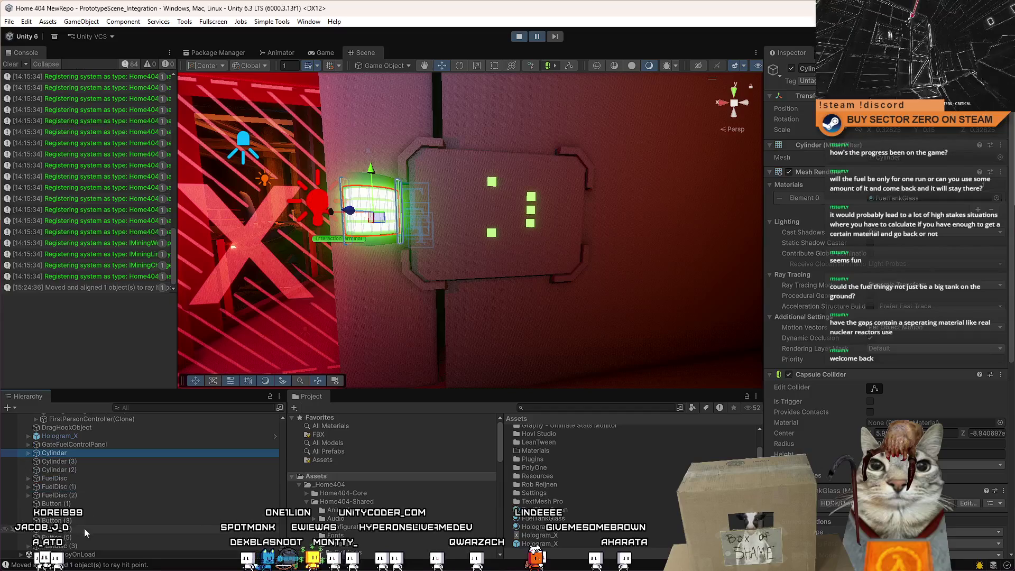
pyautogui.keyDown('shift'); pyautogui.click(84, 528); pyautogui.keyUp('shift')
pyautogui.scroll(2, 75, 486)
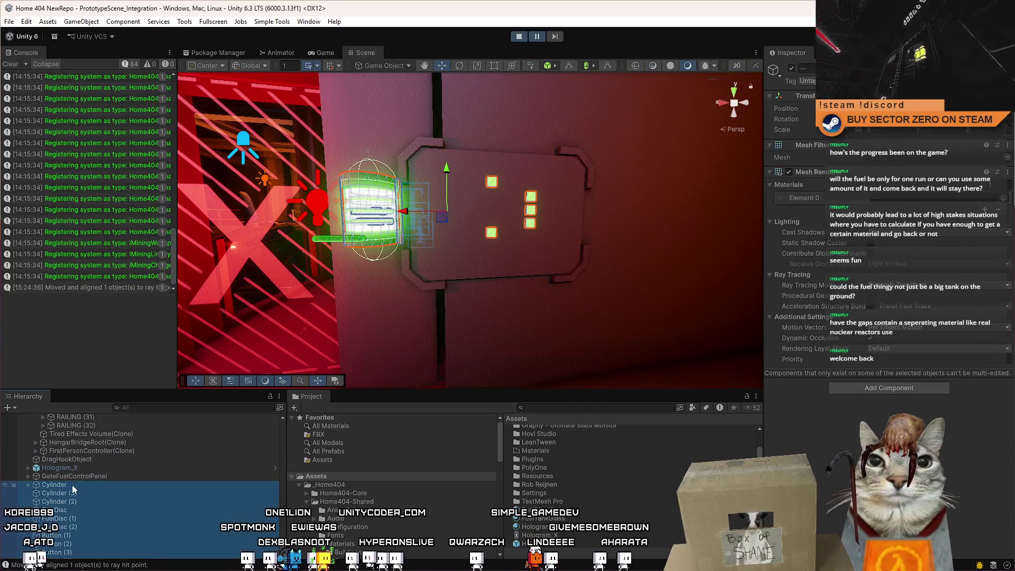
pyautogui.scroll(4, 75, 477)
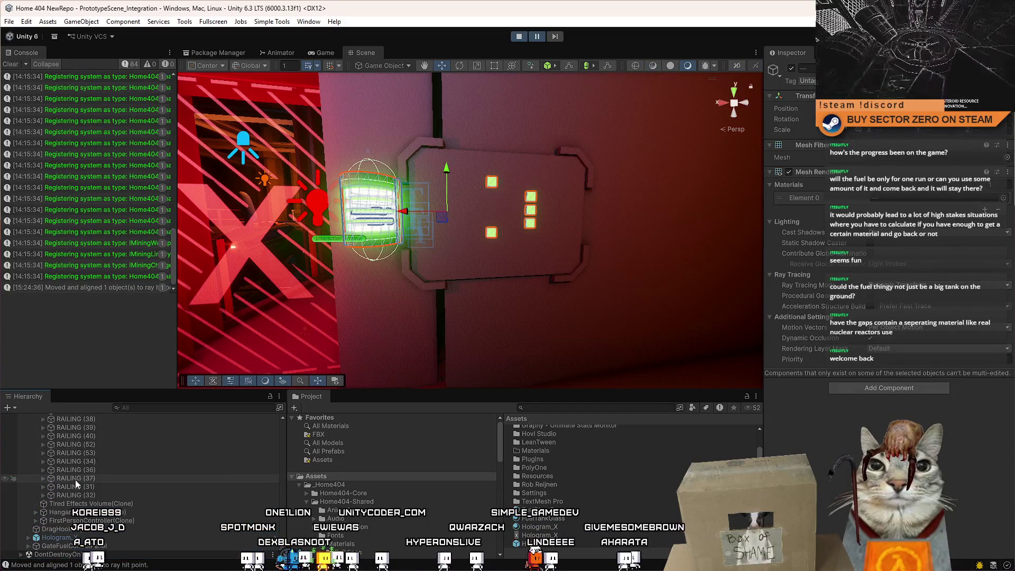
pyautogui.click(95, 546)
# Select FuelDisc, switch handles to Pivot, and drag it to reparent, raising the prefab restructure warning.
pyautogui.moveTo(737, 192); pyautogui.dragTo(582, 165)
pyautogui.keyDown('ctrl'); pyautogui.scroll(2, 665, 500); pyautogui.keyUp('ctrl')
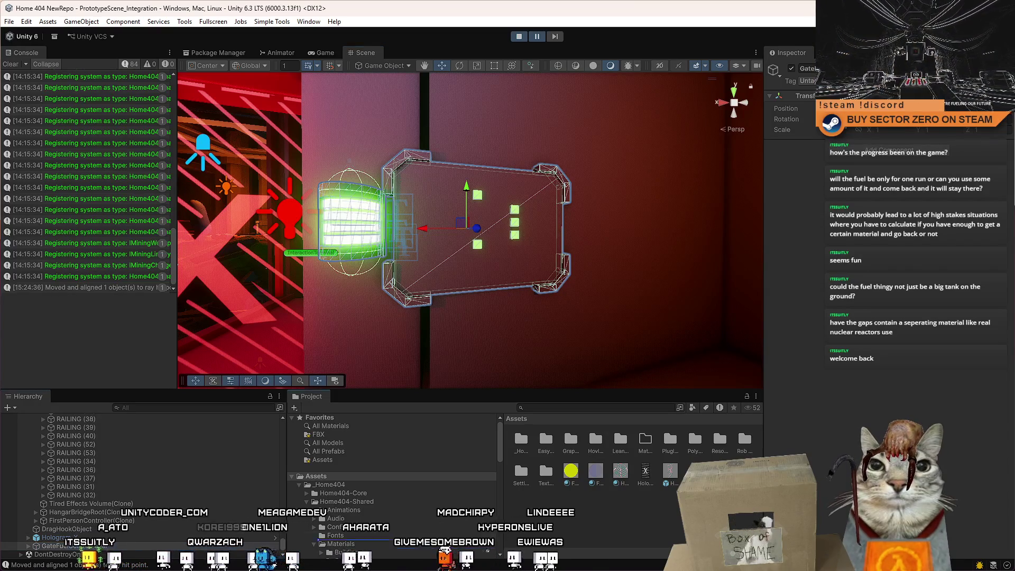
pyautogui.click(620, 471)
pyautogui.moveTo(507, 339)
pyautogui.mouseDown()
pyautogui.moveTo(465, 330)
pyautogui.moveTo(472, 306)
pyautogui.moveTo(456, 308)
pyautogui.moveTo(468, 314)
pyautogui.mouseUp()
pyautogui.scroll(-5, 96, 522)
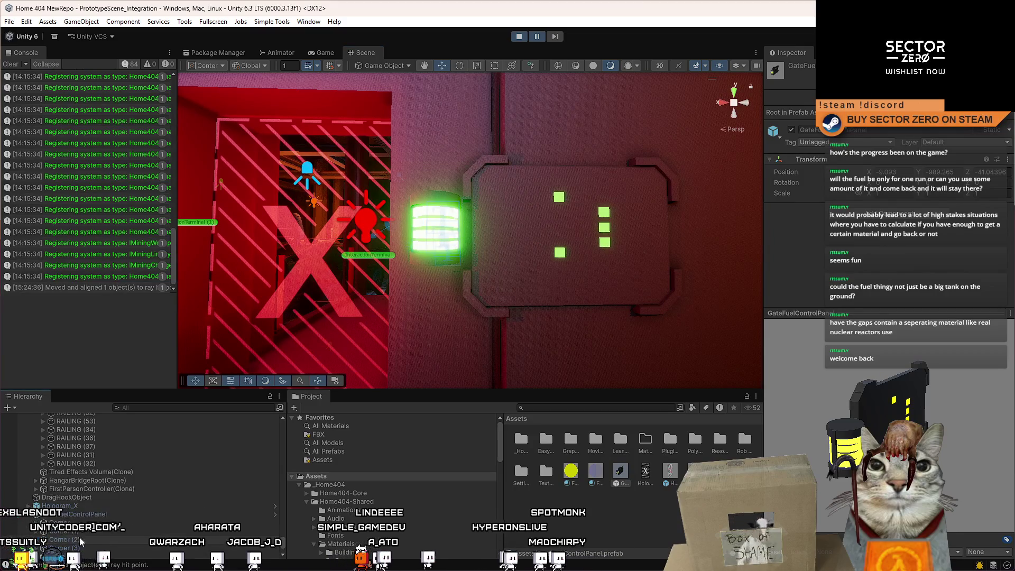
pyautogui.click(95, 489)
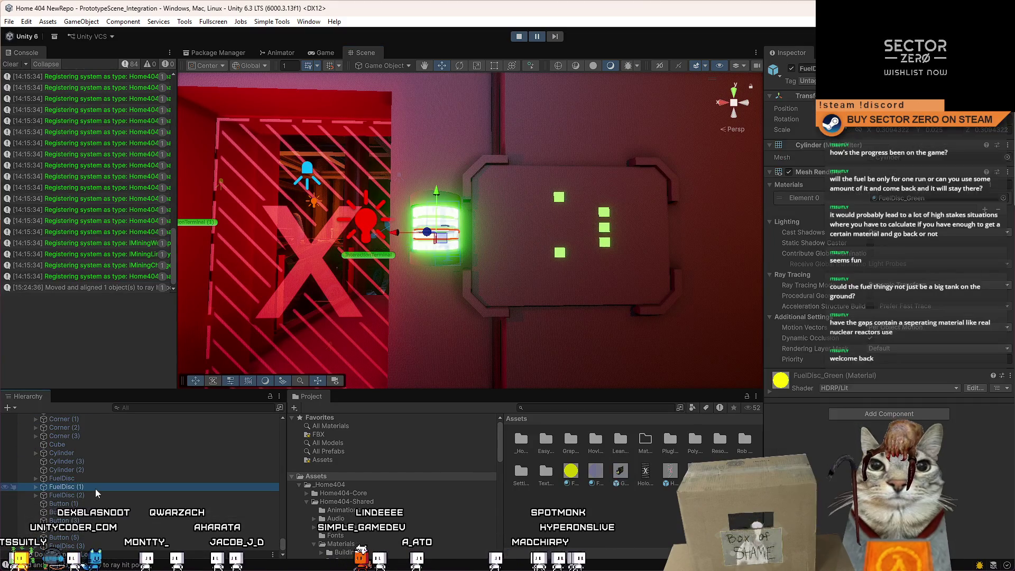
pyautogui.click(99, 475)
pyautogui.press('z')
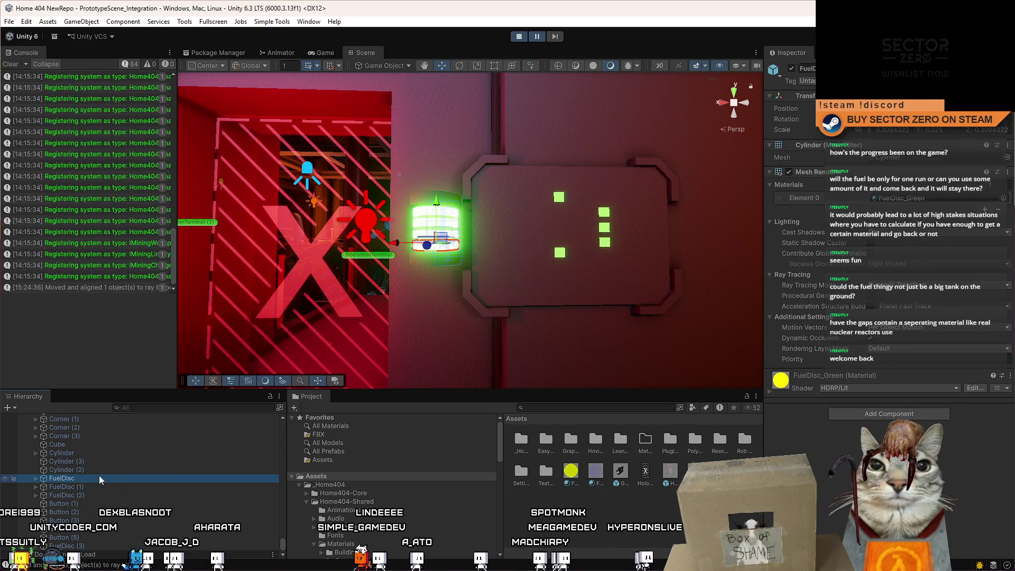
pyautogui.moveTo(96, 476)
pyautogui.mouseDown()
pyautogui.moveTo(559, 522)
pyautogui.moveTo(596, 513)
pyautogui.mouseUp()
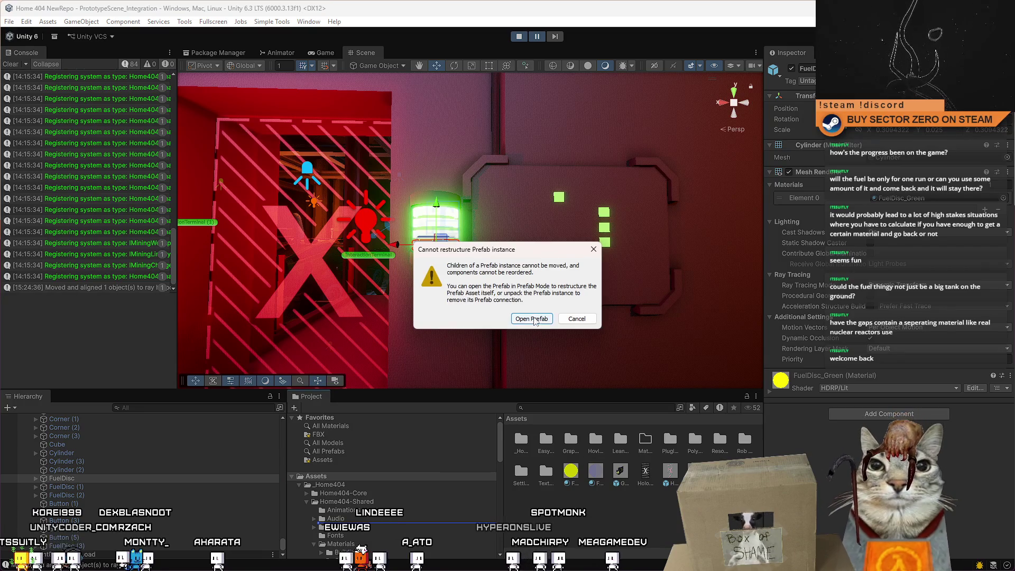
# Cancel the warning, completely unpack GateFuelControlPanel, and drag FuelDisc into the Project as a prefab.
pyautogui.click(576, 319)
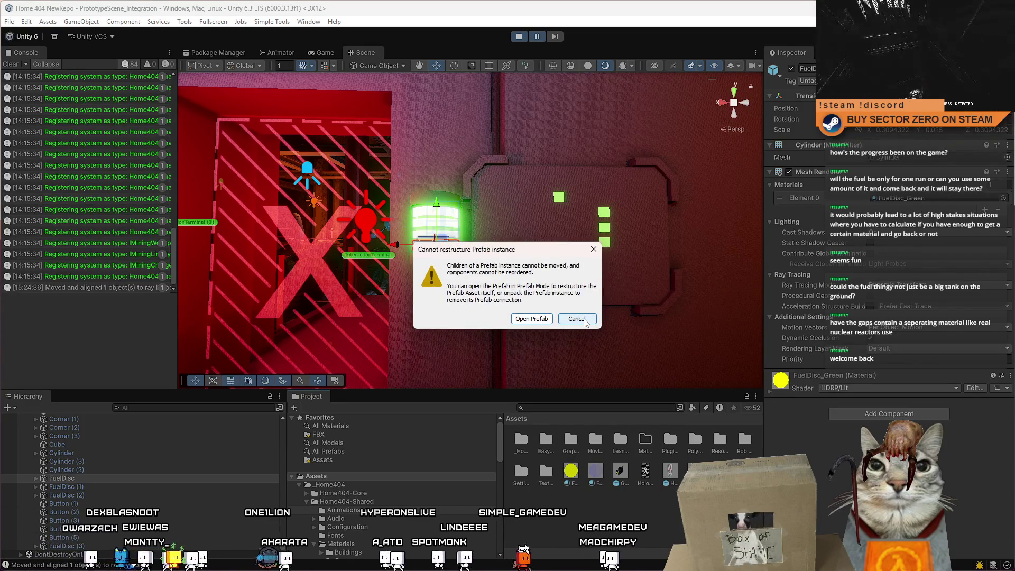
pyautogui.click(583, 319)
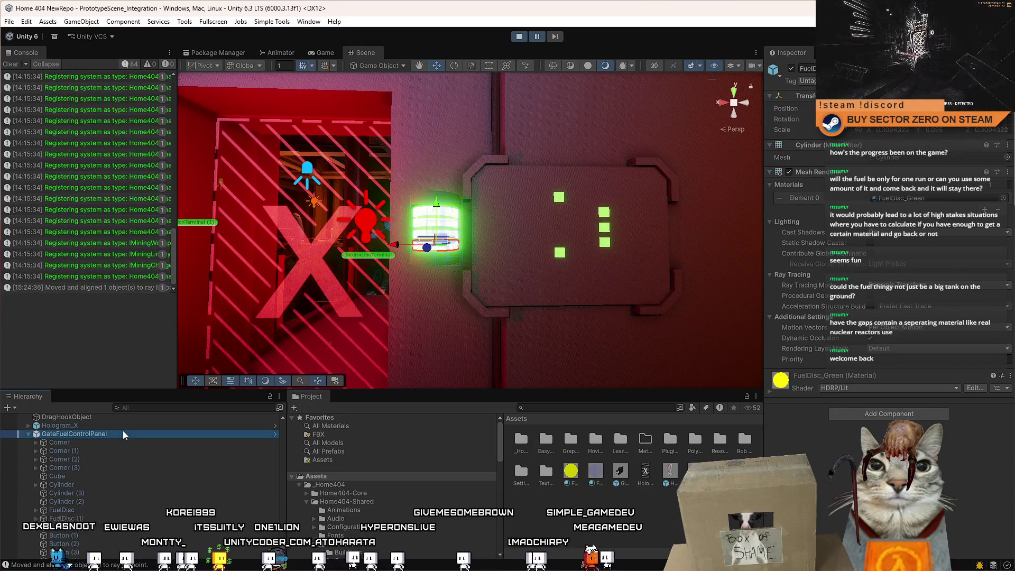
pyautogui.click(118, 432)
pyautogui.rightClick(113, 434)
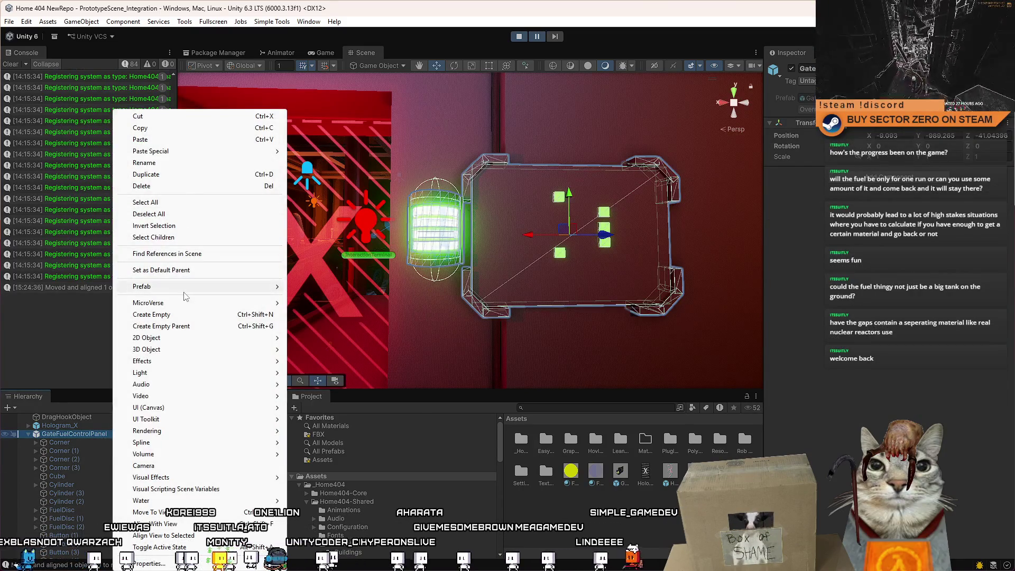
pyautogui.moveTo(185, 292)
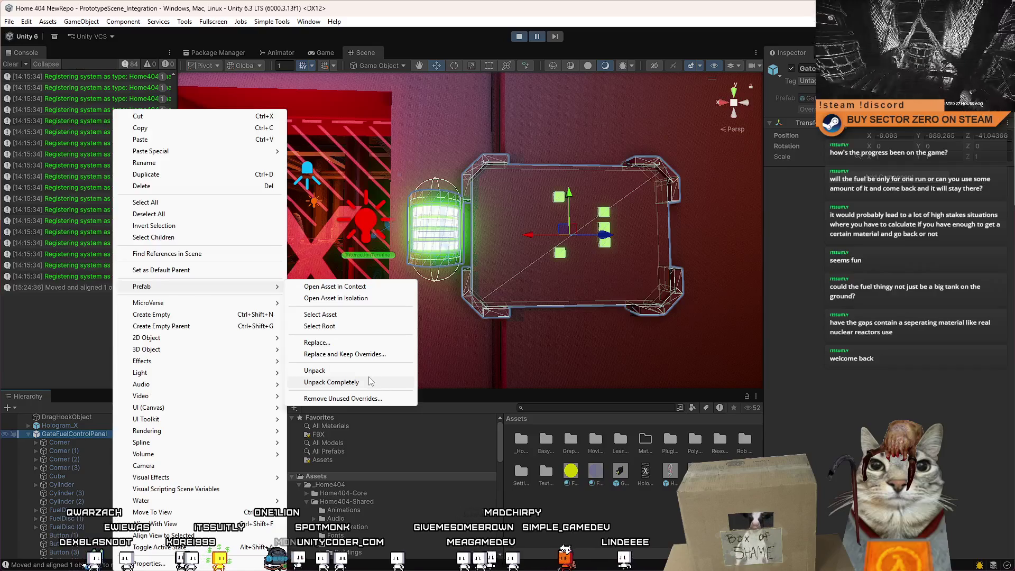
pyautogui.click(338, 383)
pyautogui.scroll(2, 143, 475)
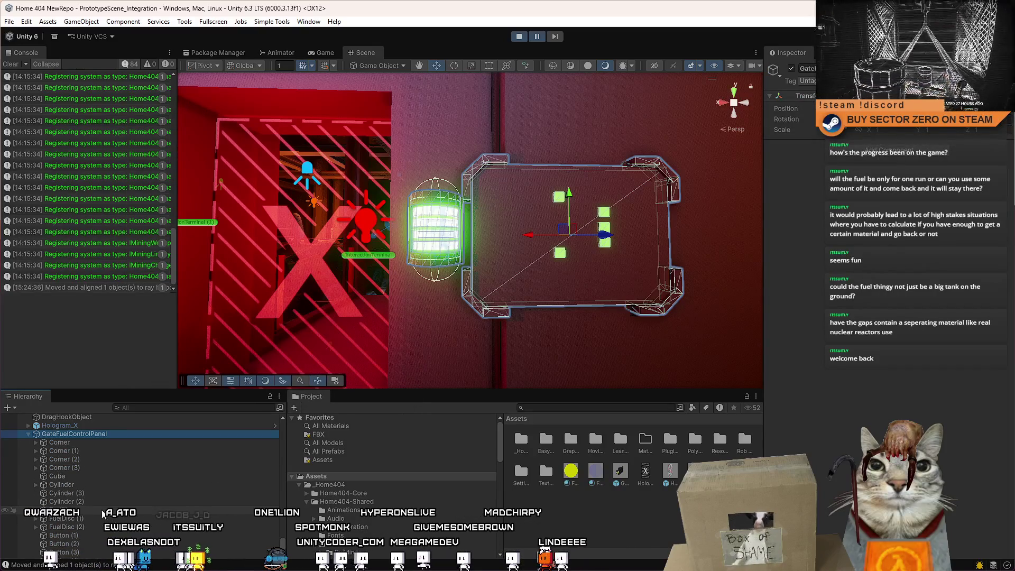
pyautogui.moveTo(606, 509); pyautogui.dragTo(606, 509)
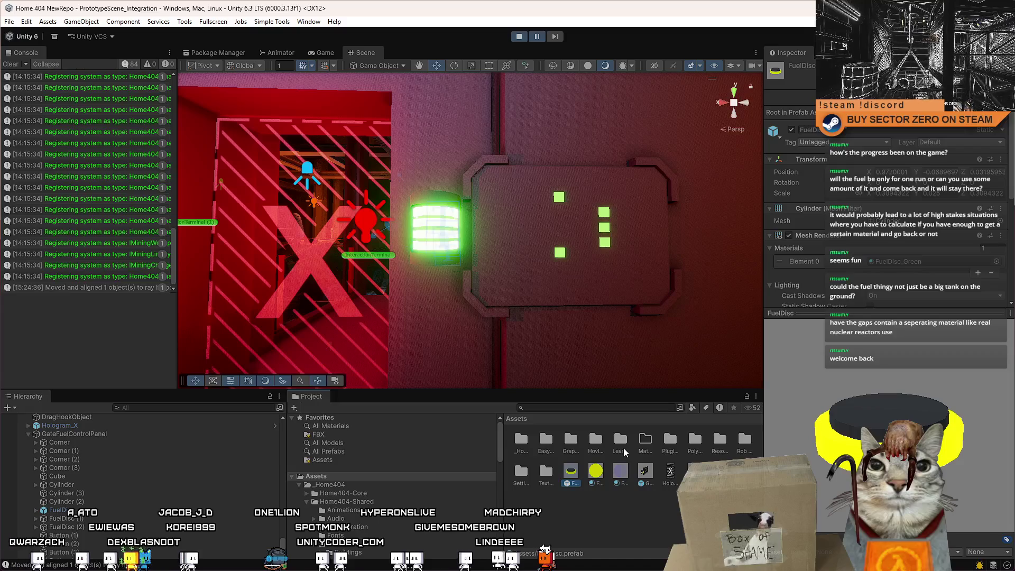
# Delete the three FuelDisc objects: FuelDisc, FuelDisc (1) and FuelDisc (2).
pyautogui.click(135, 509)
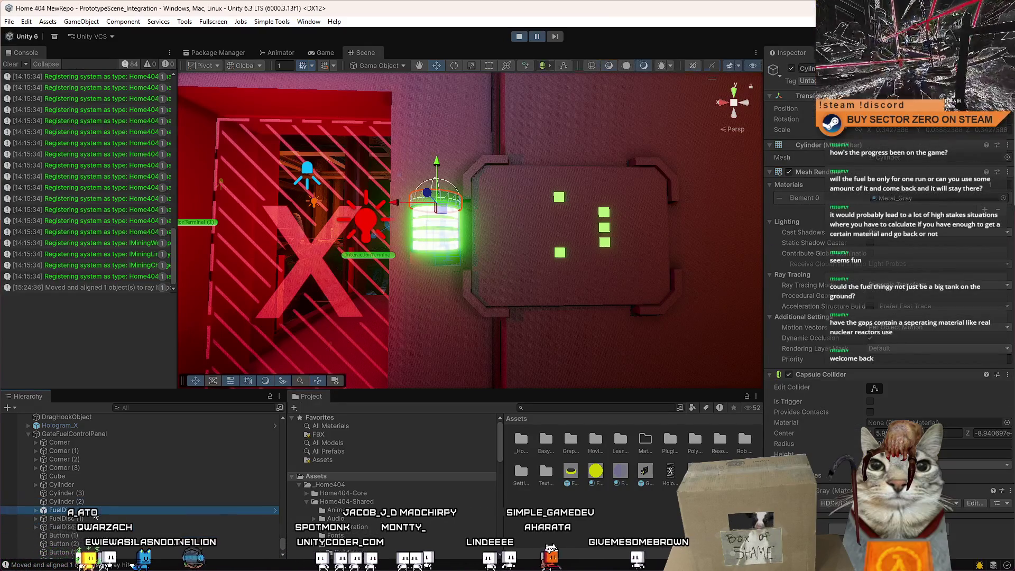
pyautogui.keyDown('shift'); pyautogui.click(93, 527); pyautogui.keyUp('shift')
pyautogui.press('Delete')
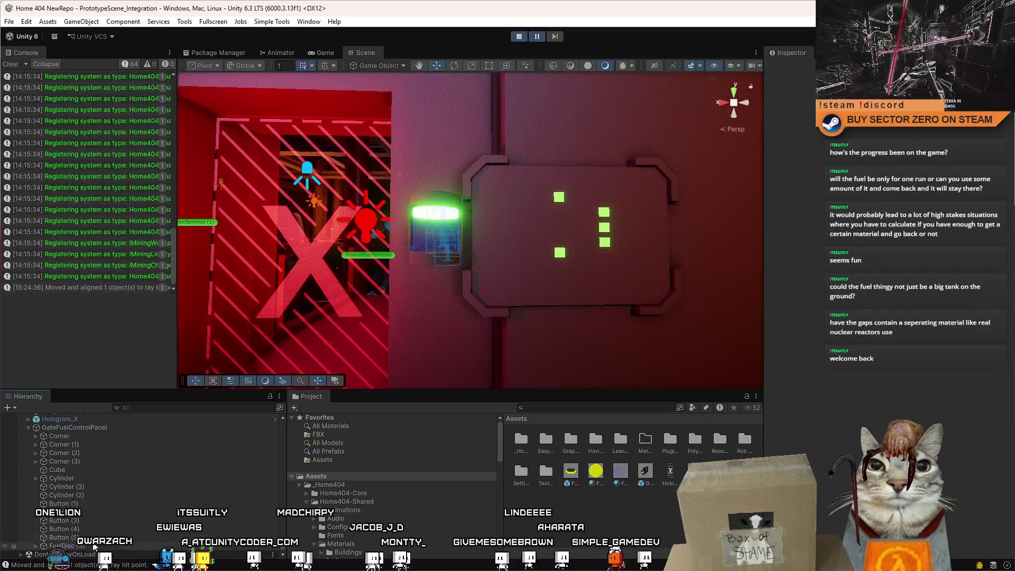
# Overwrite the GateFuelControlPanel prefab asset with the scene panel, confirming Replace Anyway.
pyautogui.click(81, 437)
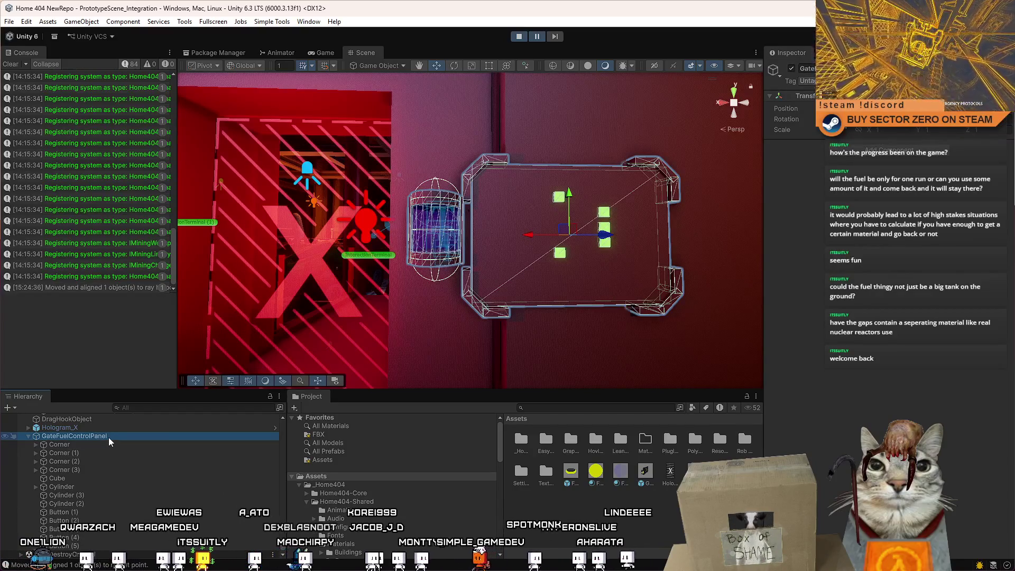
pyautogui.keyDown('ctrl'); pyautogui.scroll(-3, 658, 534); pyautogui.keyUp('ctrl')
pyautogui.scroll(-3, 657, 534)
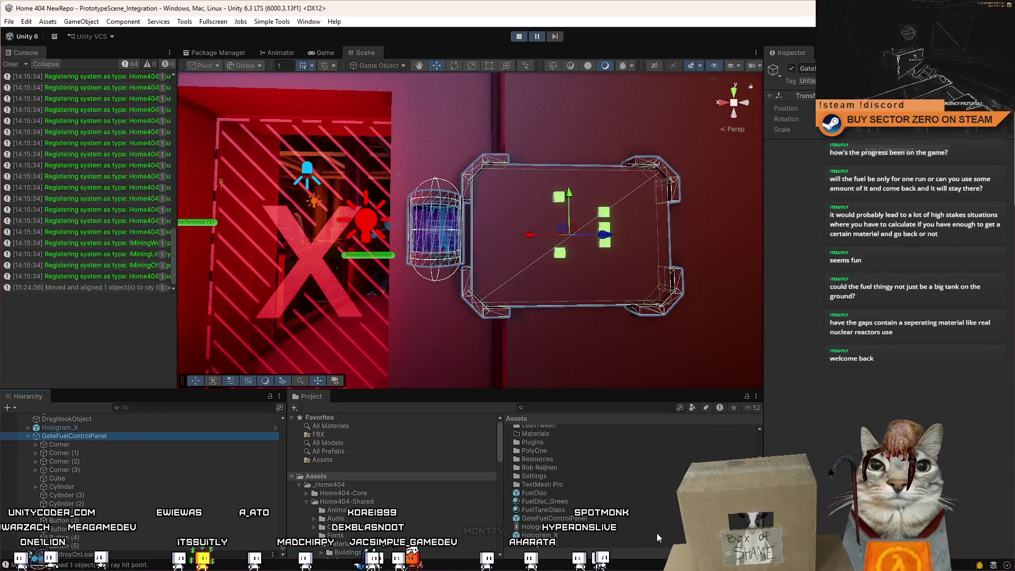
pyautogui.moveTo(104, 436); pyautogui.dragTo(554, 518)
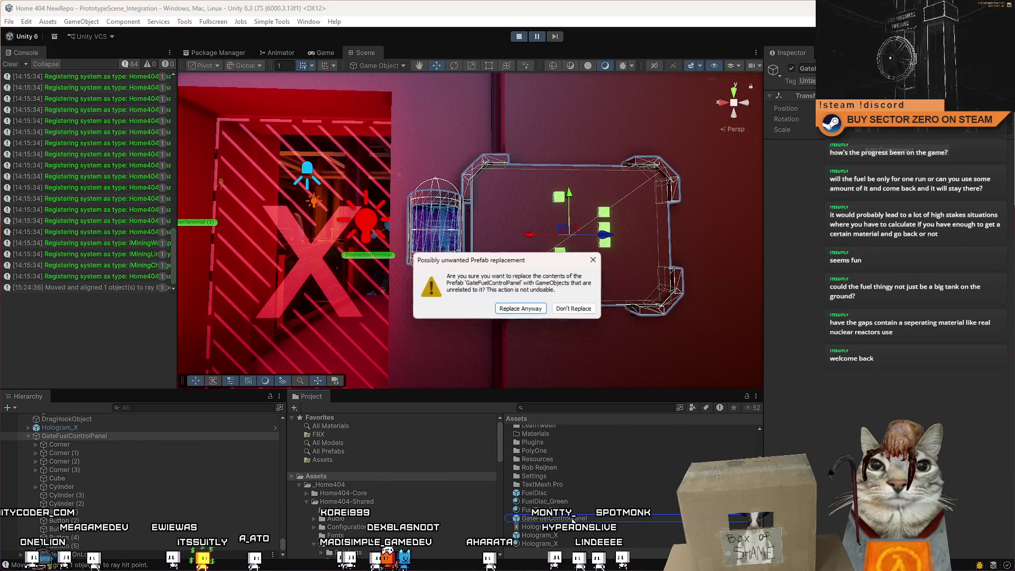
pyautogui.click(532, 313)
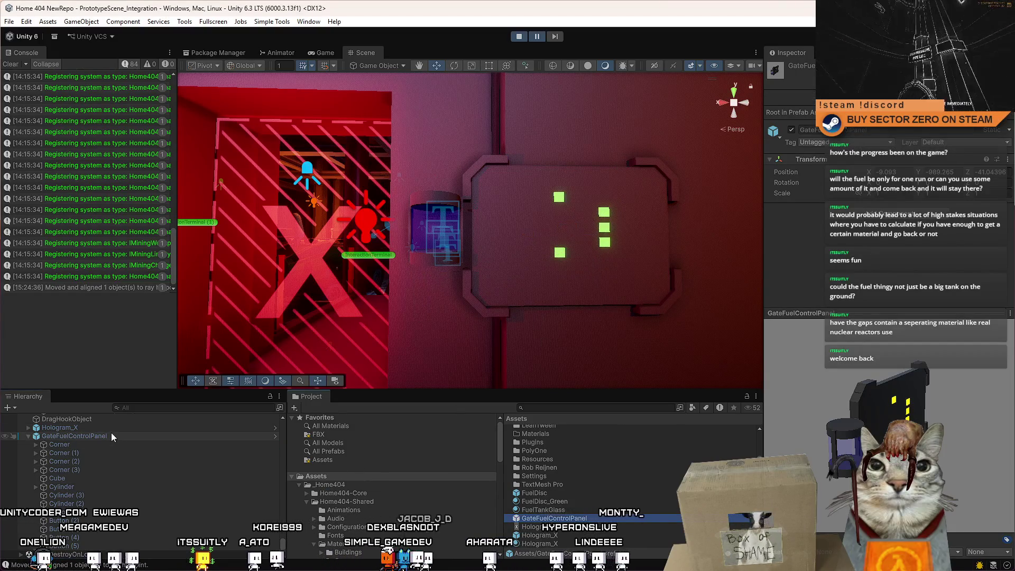
pyautogui.click(113, 431)
pyautogui.click(107, 436)
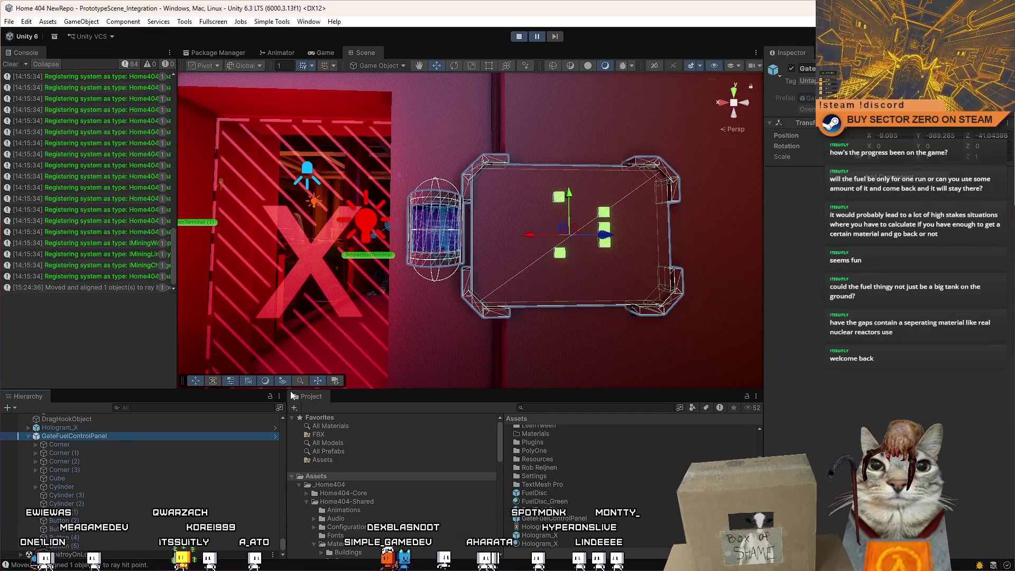
pyautogui.click(28, 437)
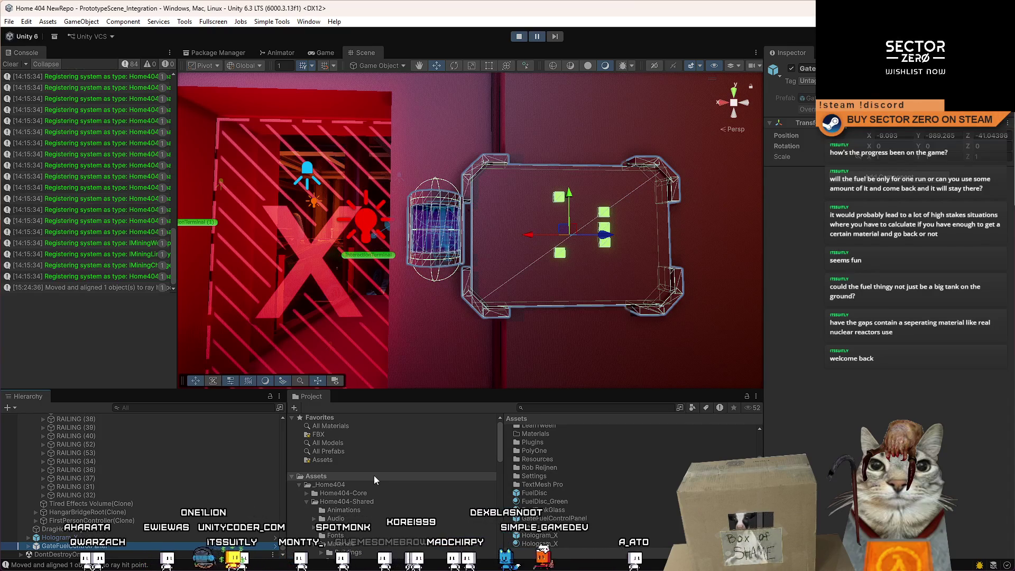
pyautogui.press('f')
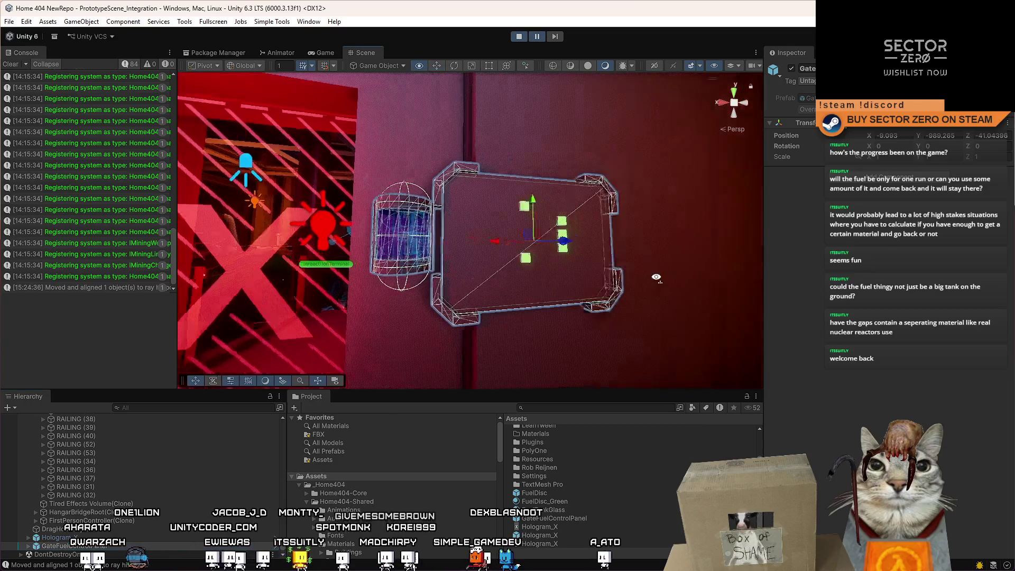
# Give the top panel button the ControlLight_Red material so it glows red.
pyautogui.click(463, 247)
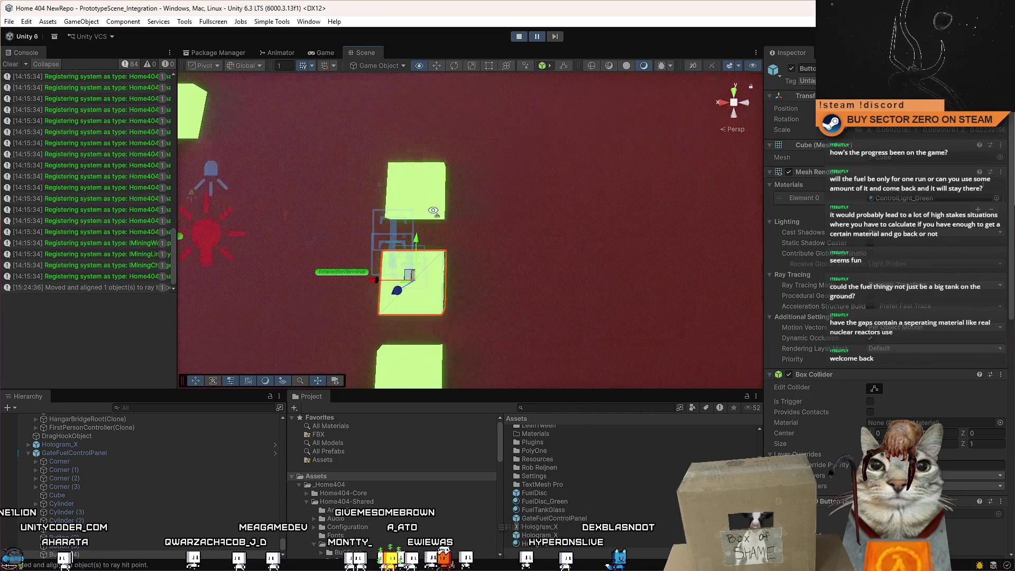
pyautogui.click(472, 206)
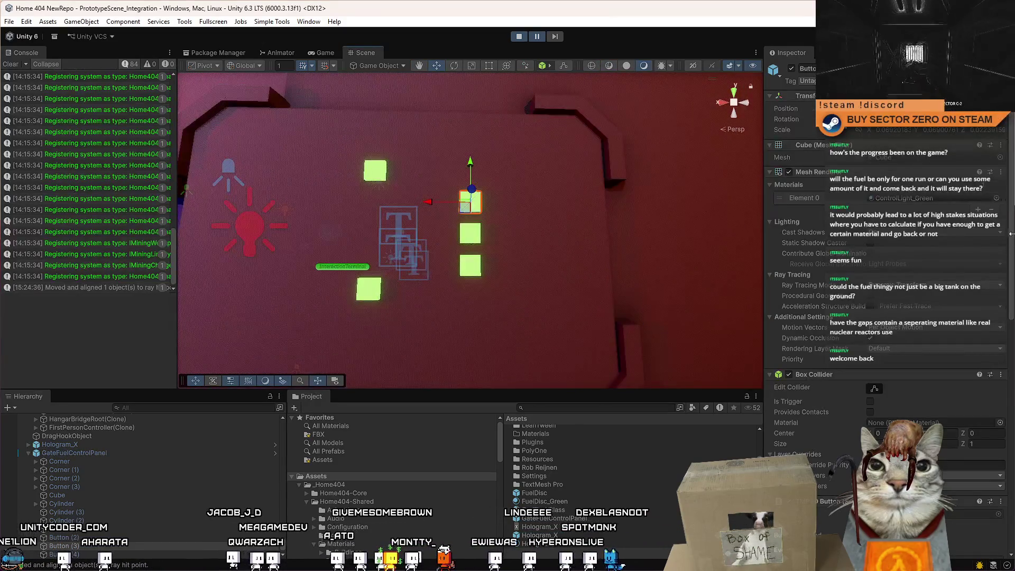
pyautogui.click(996, 199)
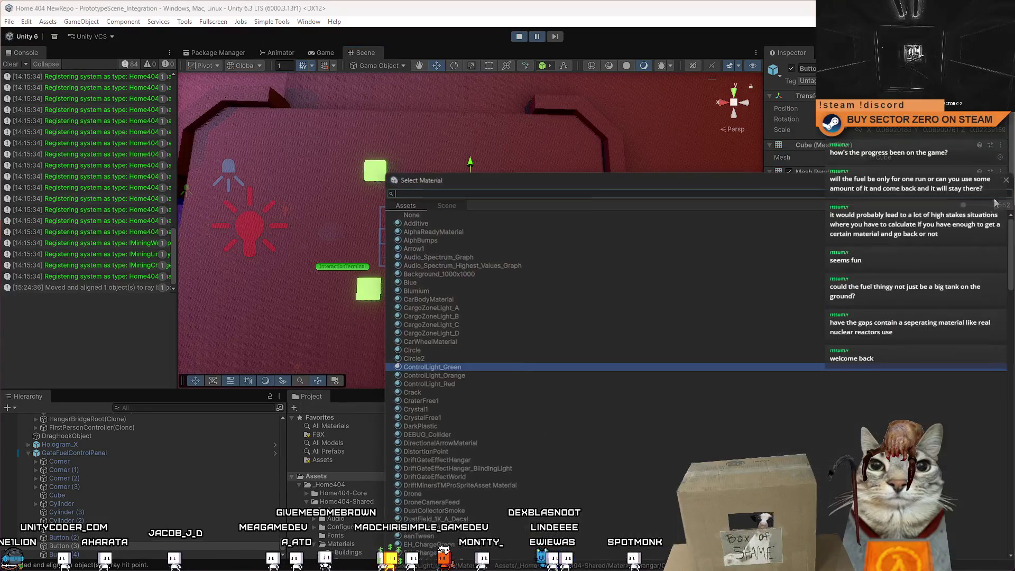
pyautogui.doubleClick(454, 385)
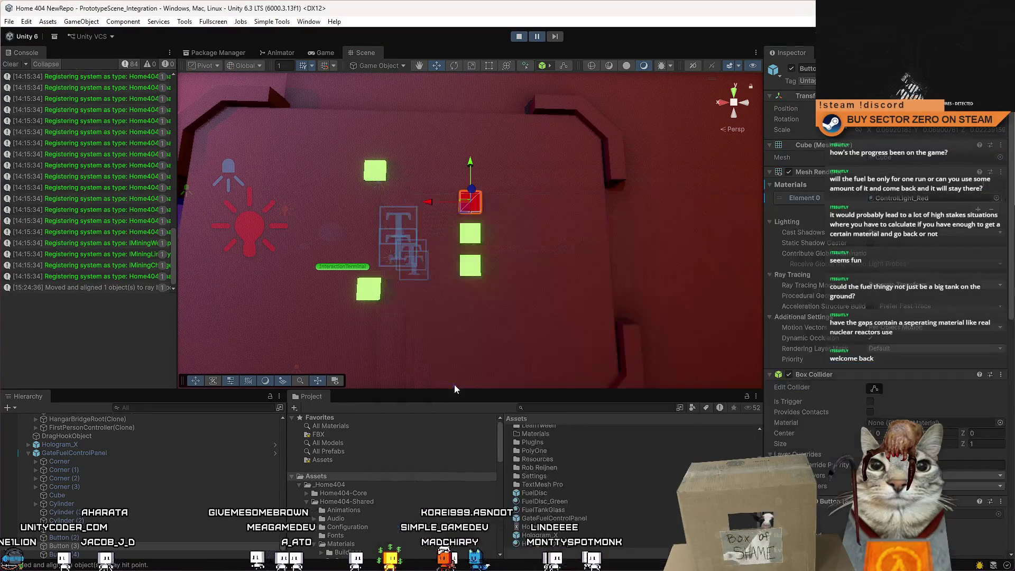
# Check the next button's material list, leaving it green, then search assets for 'control light'.
pyautogui.click(474, 242)
pyautogui.click(474, 242)
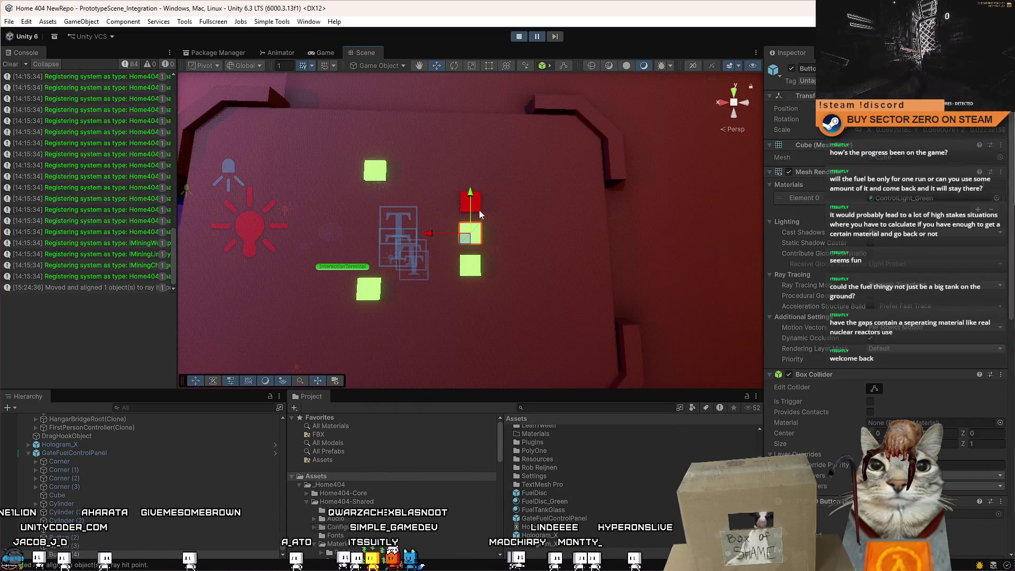
pyautogui.click(475, 272)
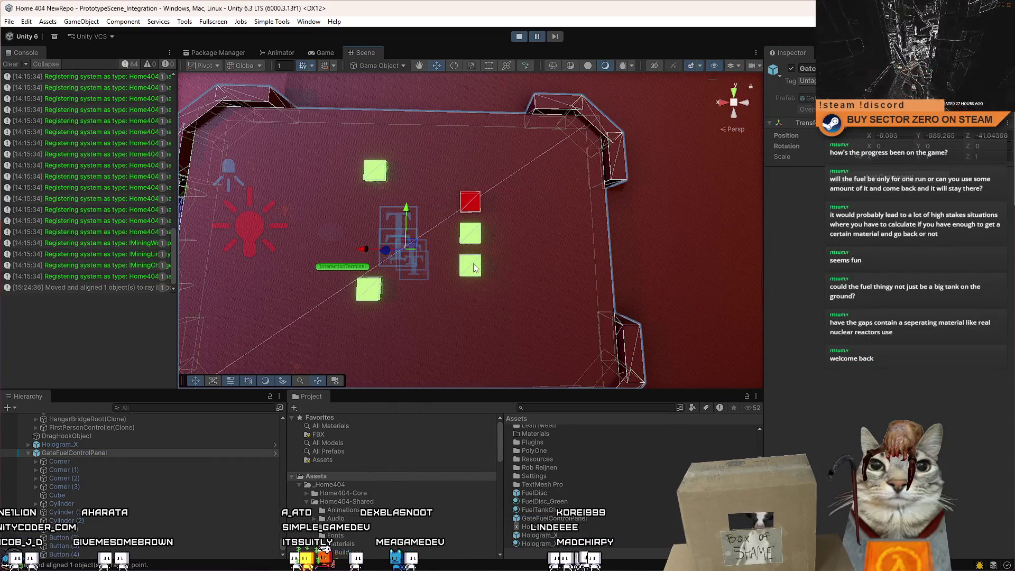
pyautogui.click(474, 267)
pyautogui.click(479, 239)
pyautogui.click(479, 240)
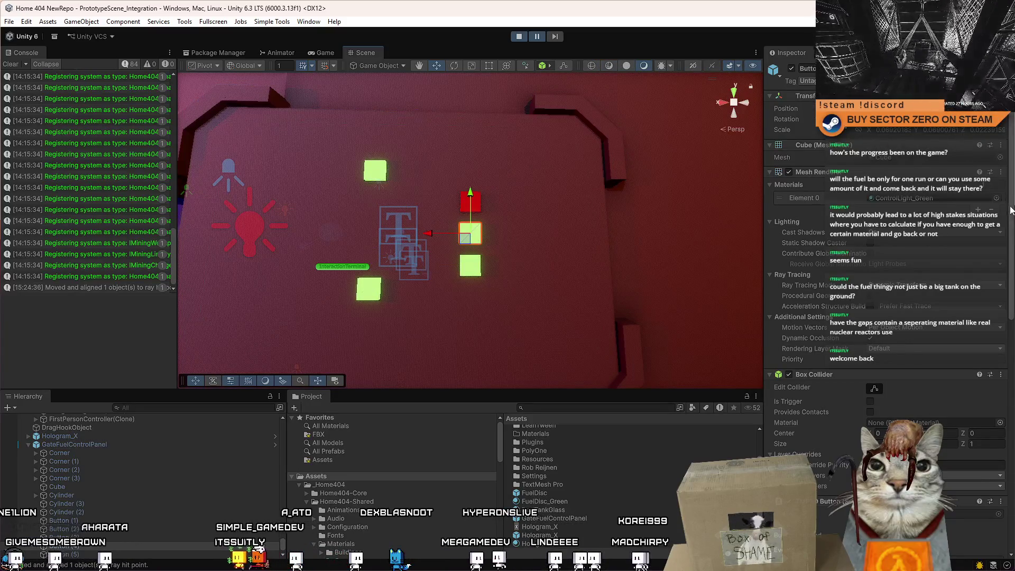
pyautogui.click(997, 198)
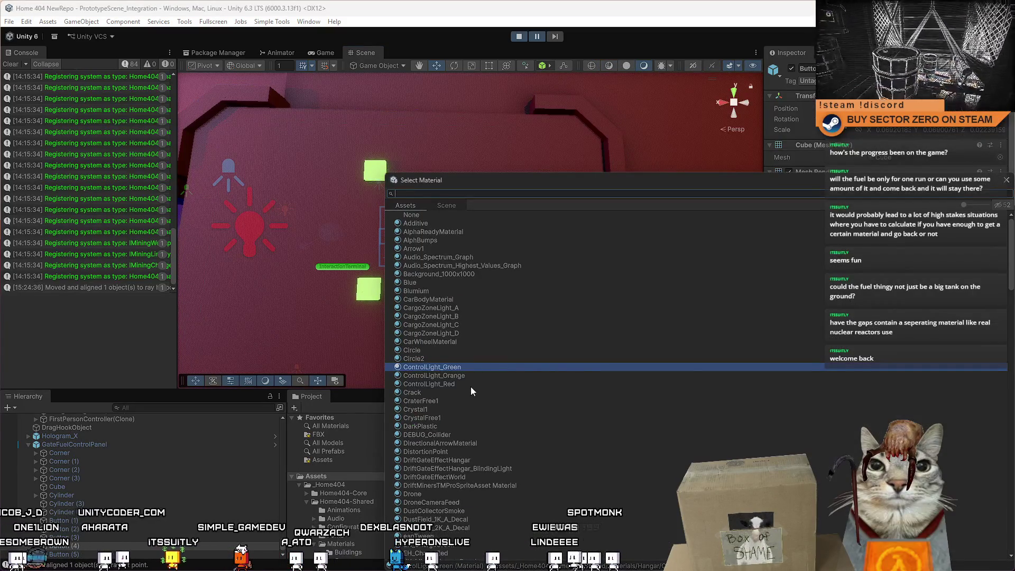
pyautogui.click(1007, 180)
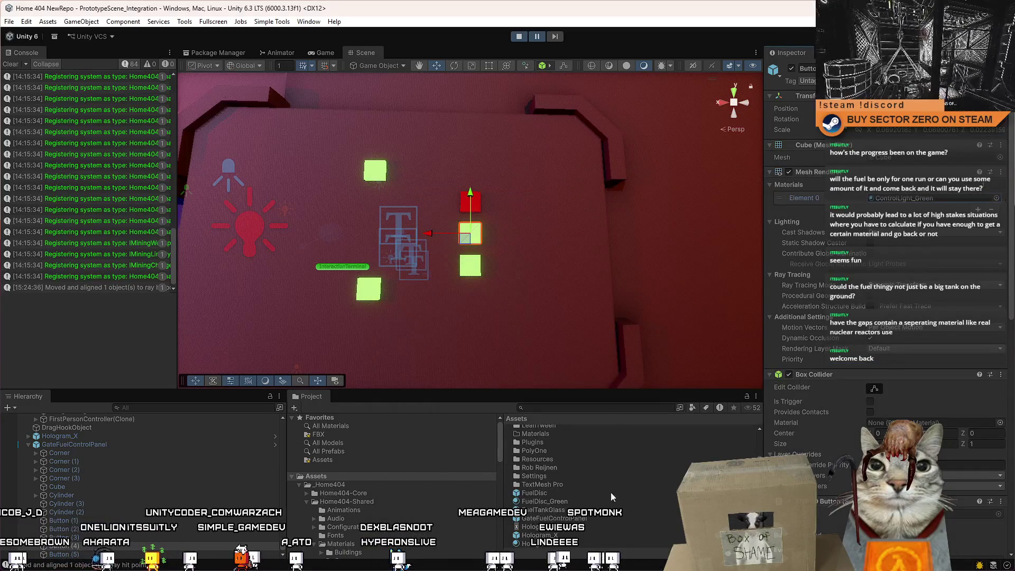
pyautogui.click(566, 408)
pyautogui.write('control light')
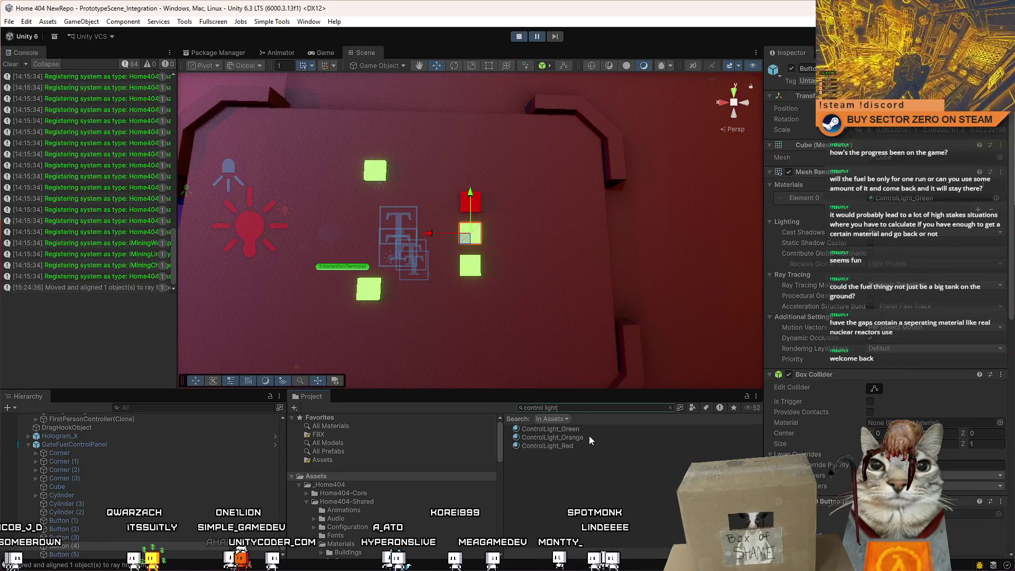
# Duplicate ControlLight_Red and name the copy ControlLight_Blue.
pyautogui.click(588, 445)
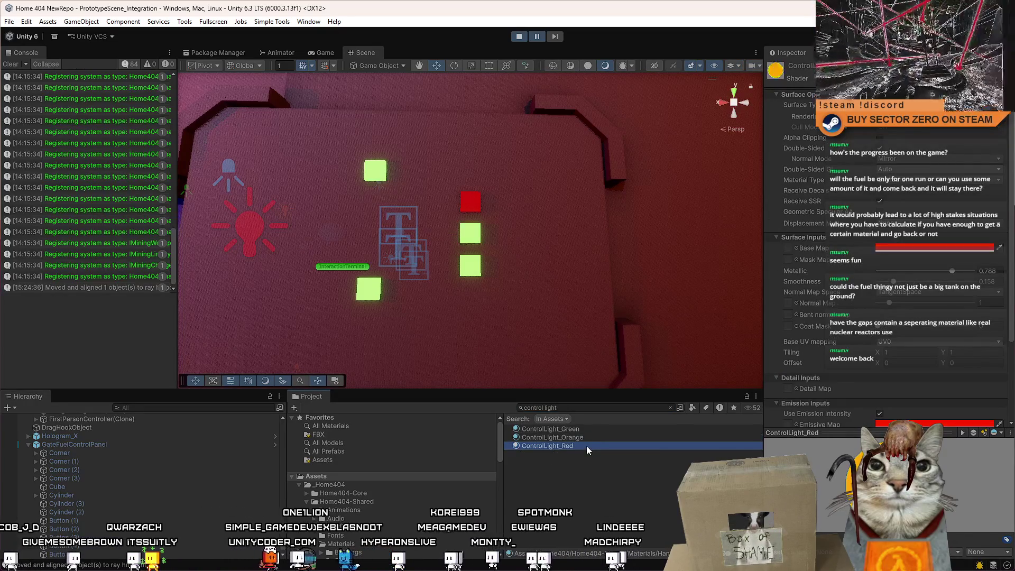
pyautogui.hotkey('ctrl', 'd')
pyautogui.write('ControlLight_Blue')
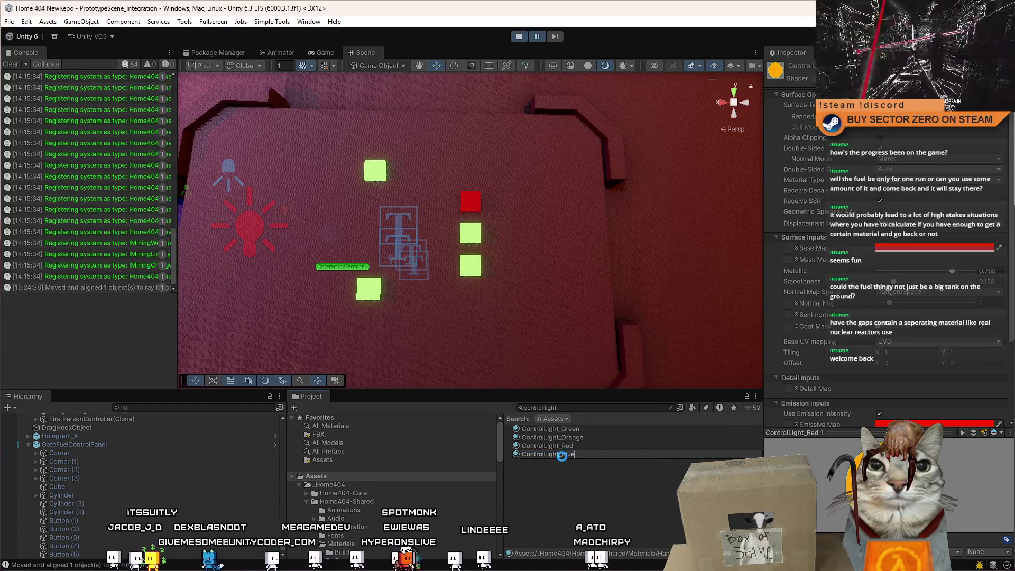
pyautogui.press('Return')
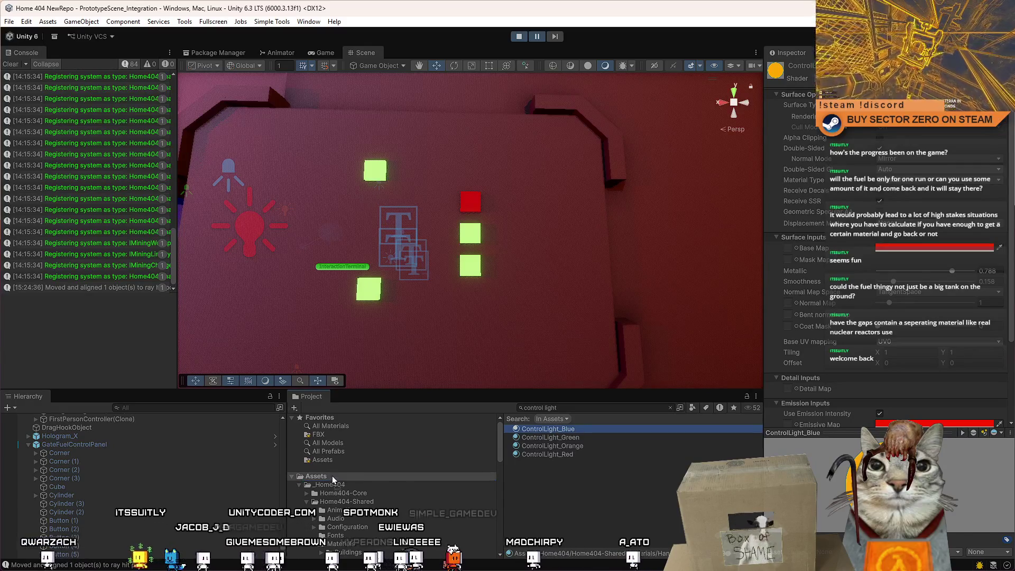
# Set ControlLight_Blue's base colour to 0011FF and emission to blue, then apply it to the middle button.
pyautogui.click(333, 477)
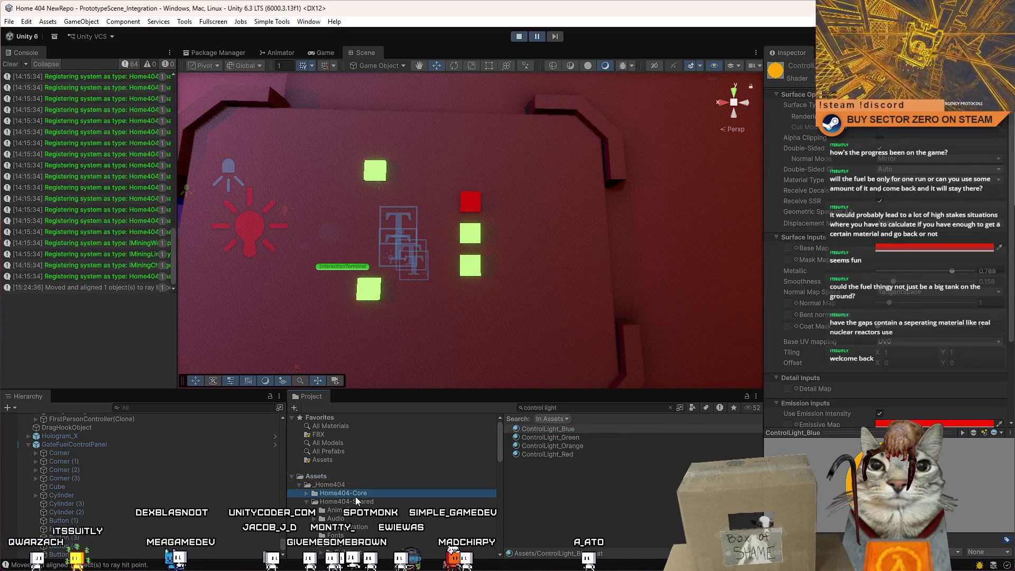
pyautogui.click(589, 494)
pyautogui.click(581, 484)
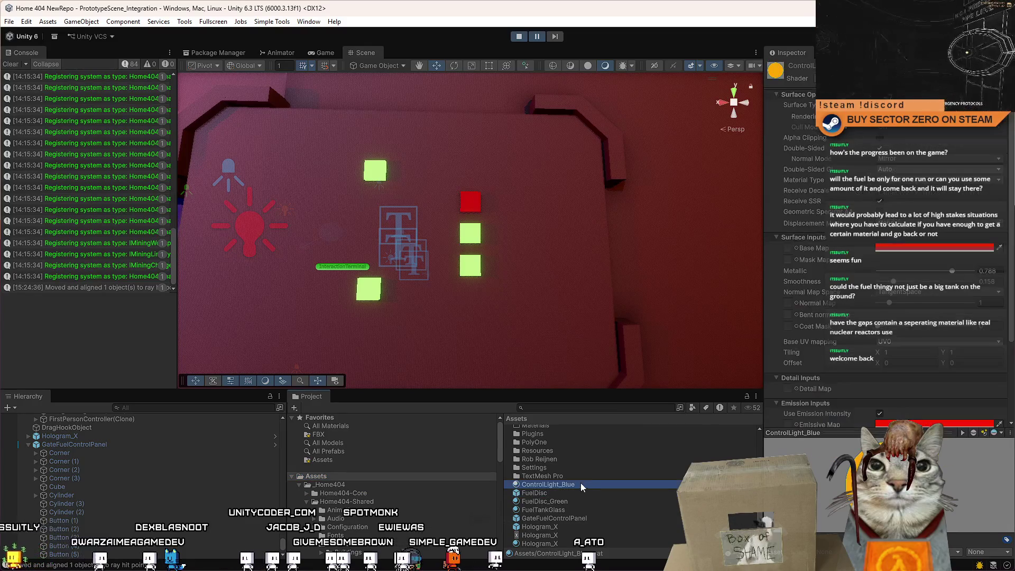
pyautogui.click(934, 247)
pyautogui.click(925, 354)
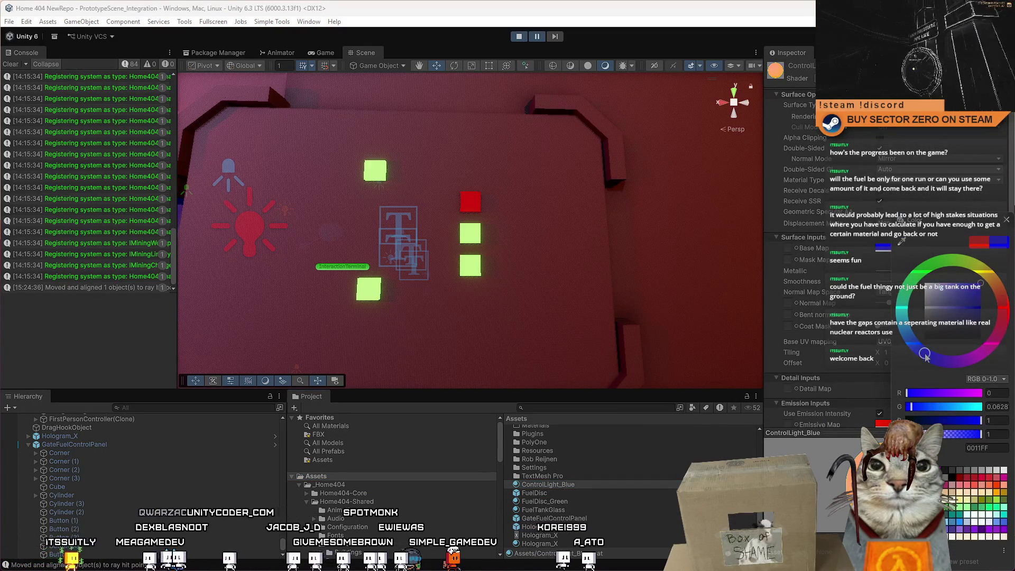
pyautogui.scroll(-2, 825, 317)
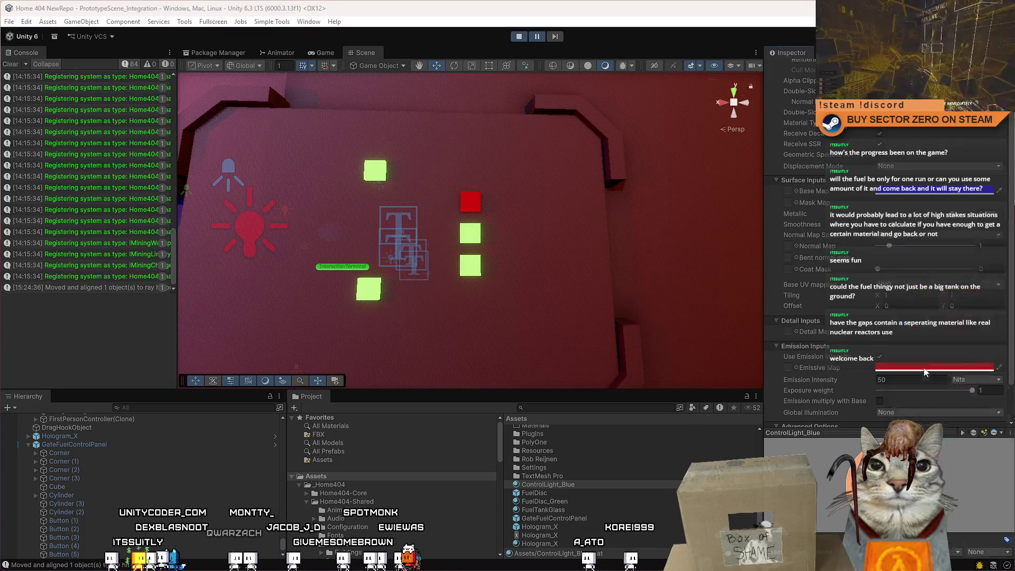
pyautogui.click(883, 367)
pyautogui.click(928, 357)
pyautogui.click(1003, 221)
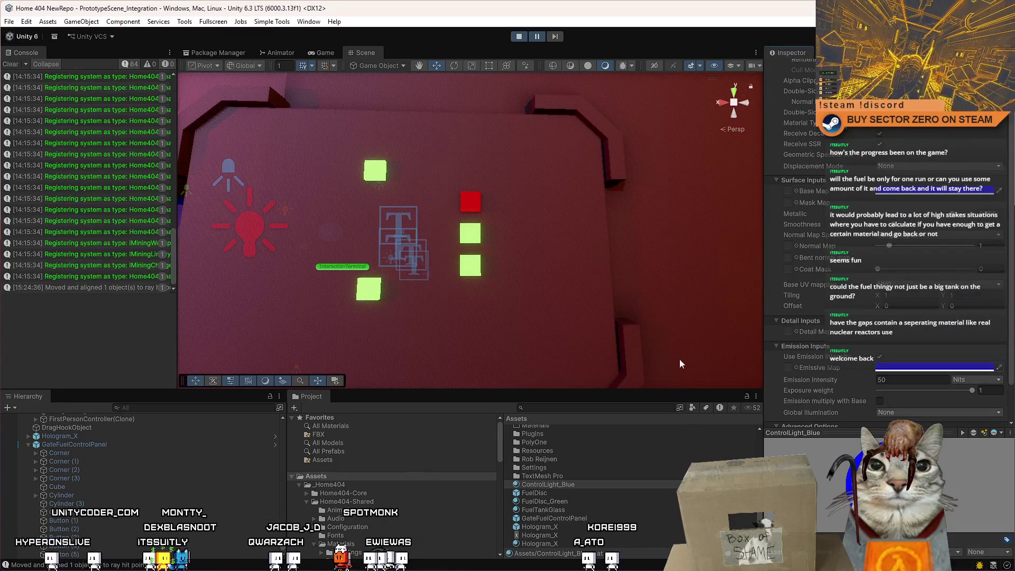
pyautogui.moveTo(569, 485)
pyautogui.mouseDown()
pyautogui.moveTo(486, 244)
pyautogui.moveTo(472, 242)
pyautogui.moveTo(563, 495)
pyautogui.mouseUp()
pyautogui.click(469, 211)
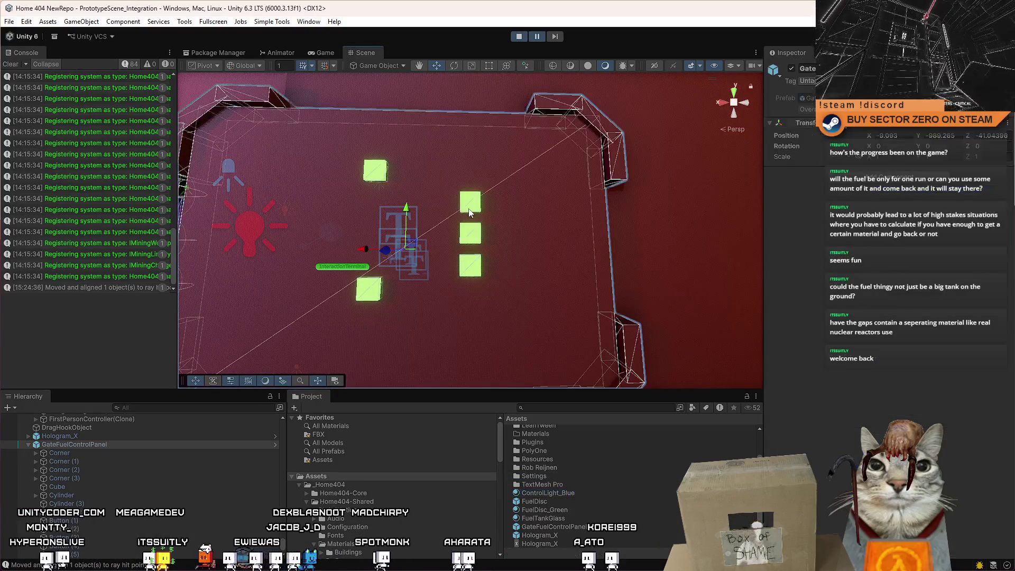
# Set the middle button's default material to ControlLight_Blue.
pyautogui.click(471, 211)
pyautogui.click(470, 234)
pyautogui.click(470, 233)
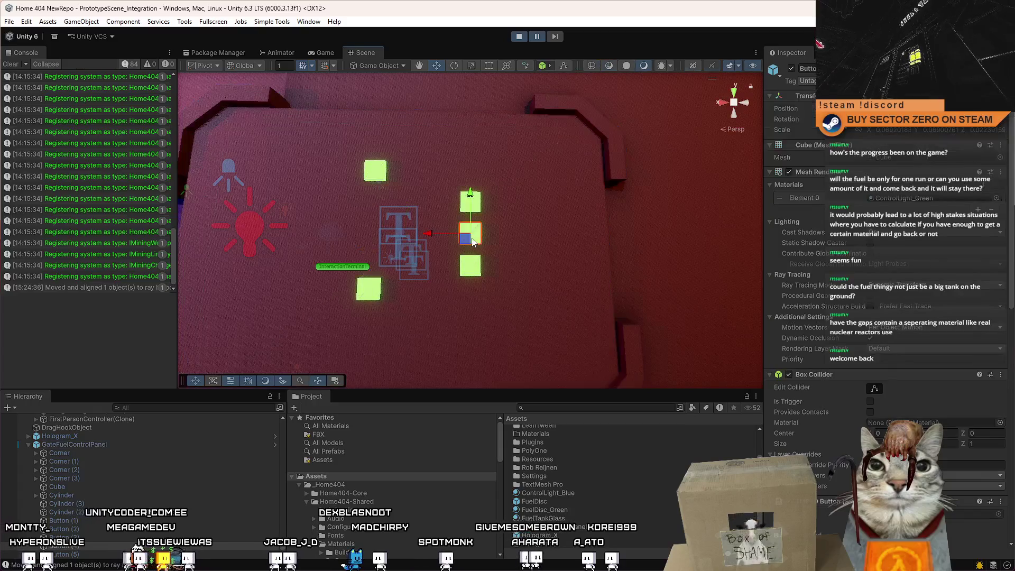
pyautogui.scroll(-8, 939, 228)
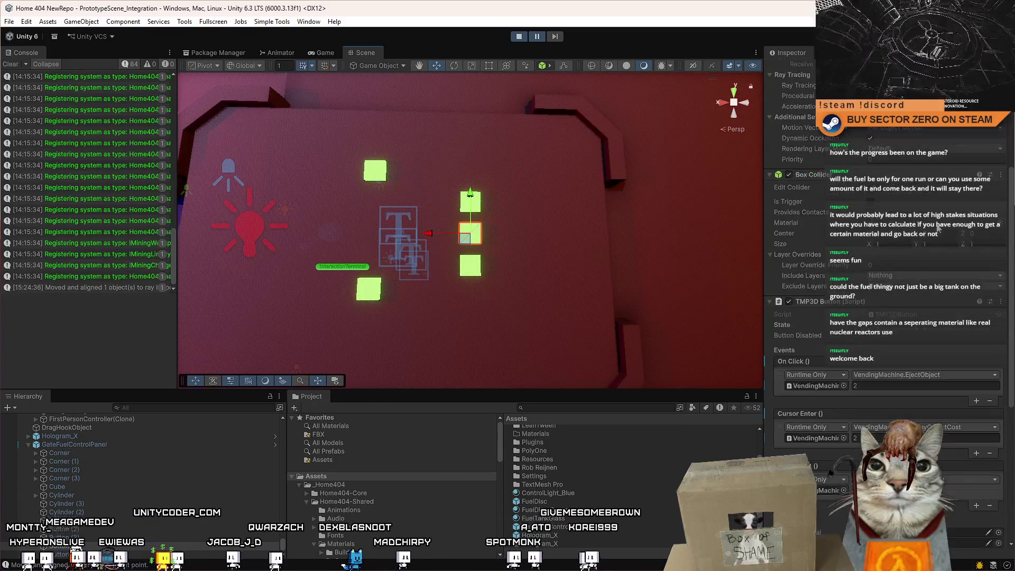
pyautogui.scroll(-6, 939, 228)
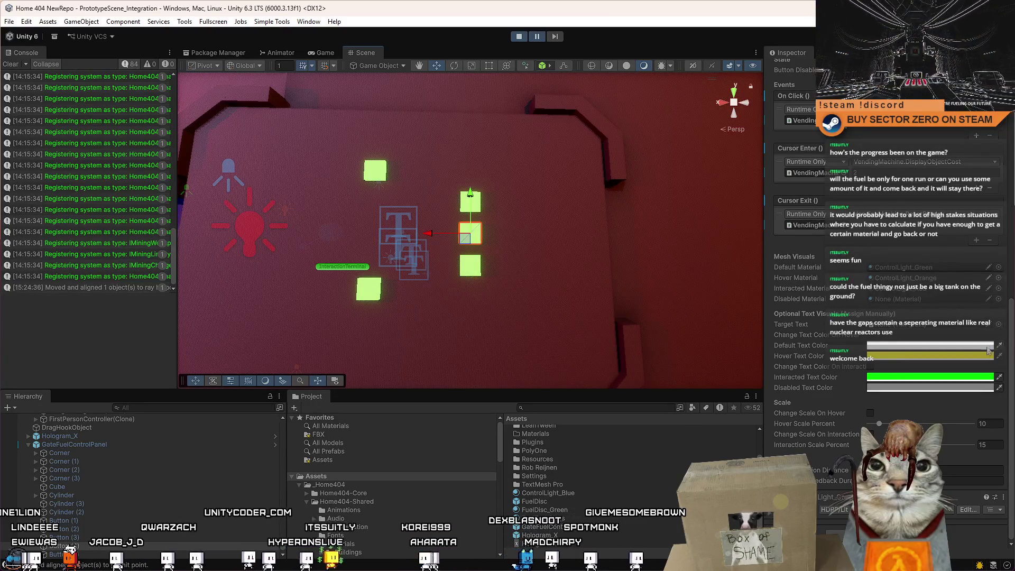
pyautogui.moveTo(1011, 348)
pyautogui.mouseDown()
pyautogui.moveTo(1006, 257)
pyautogui.moveTo(997, 307)
pyautogui.mouseUp()
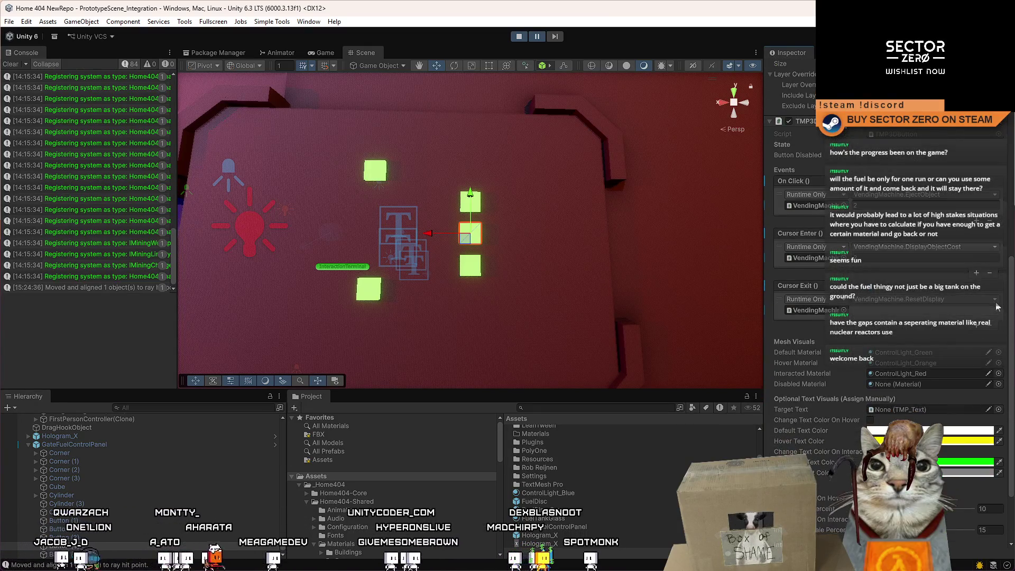
pyautogui.click(999, 352)
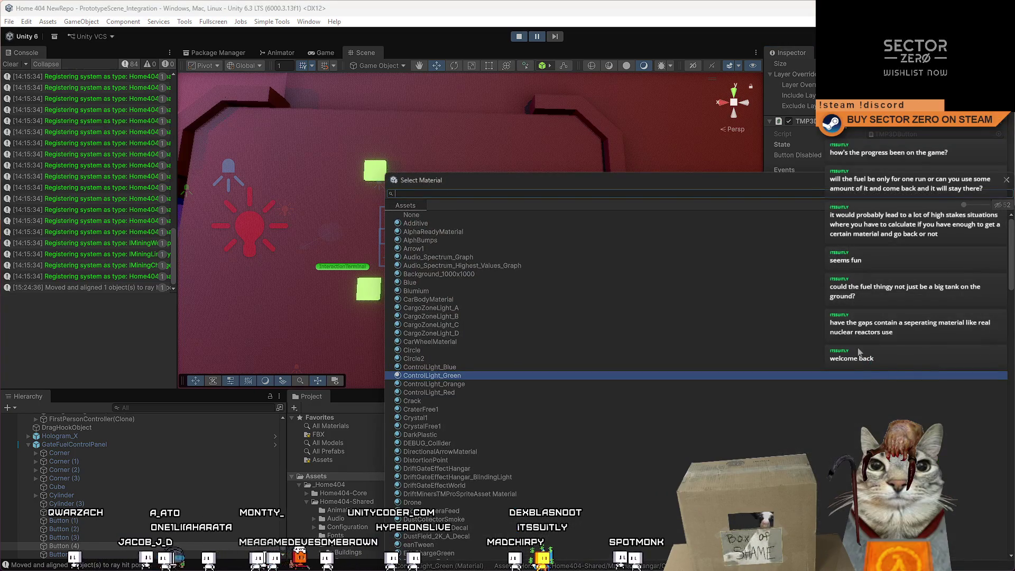
pyautogui.write('blue')
pyautogui.press('Down')
pyautogui.press('Down')
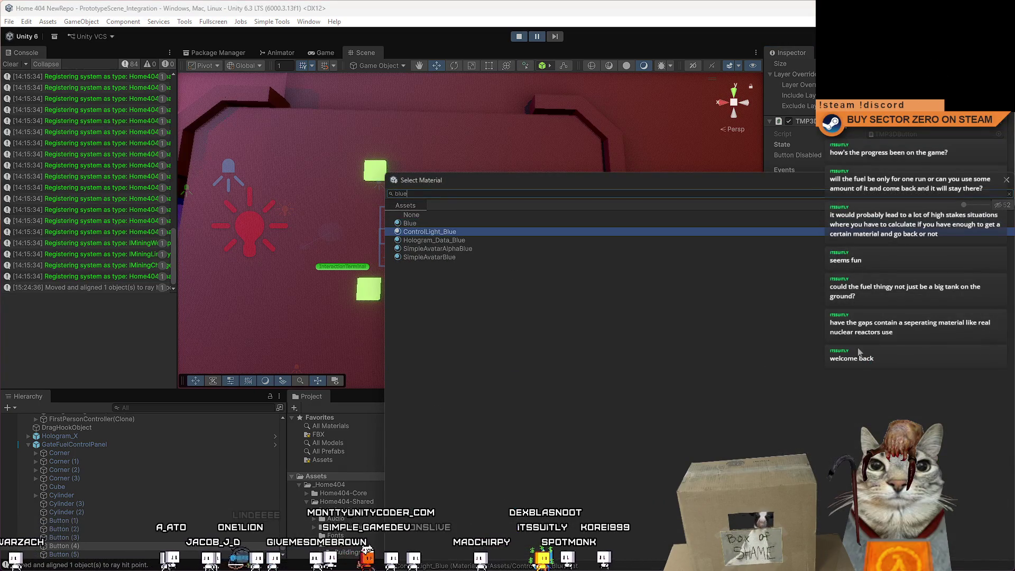
pyautogui.press('Return')
# Assign the green light material to the button mesh.
pyautogui.scroll(10, 856, 351)
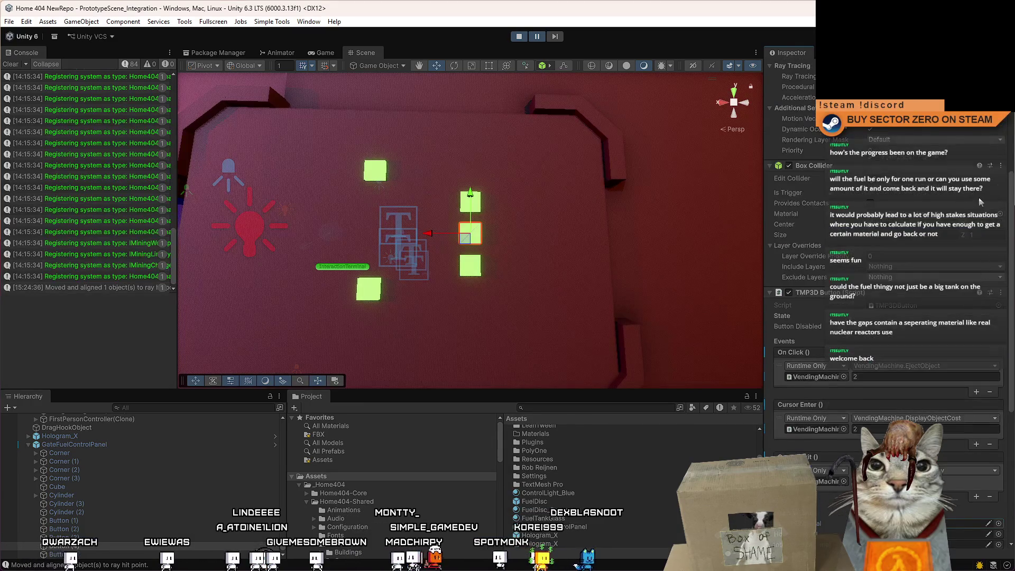
pyautogui.click(997, 160)
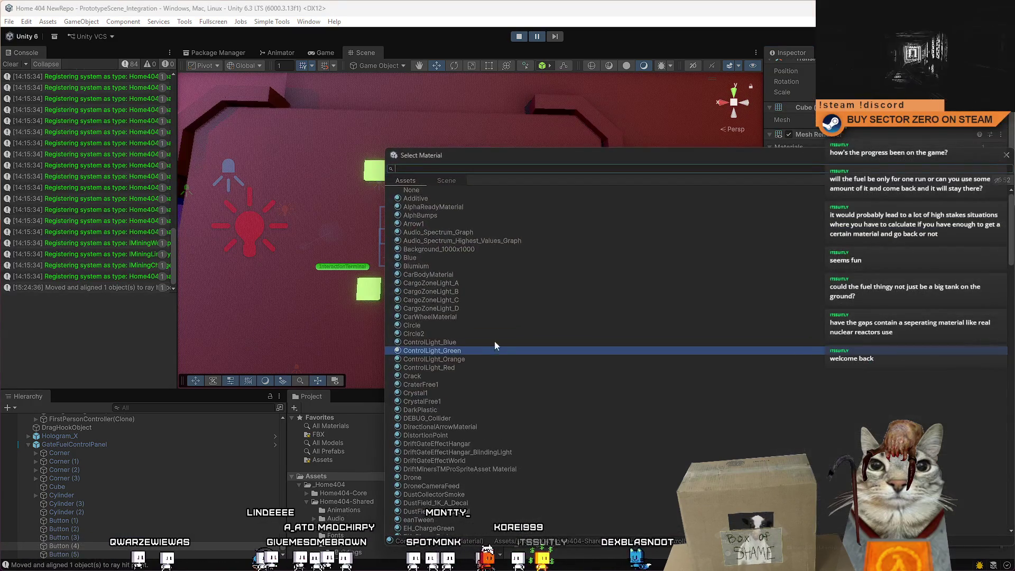
pyautogui.doubleClick(468, 349)
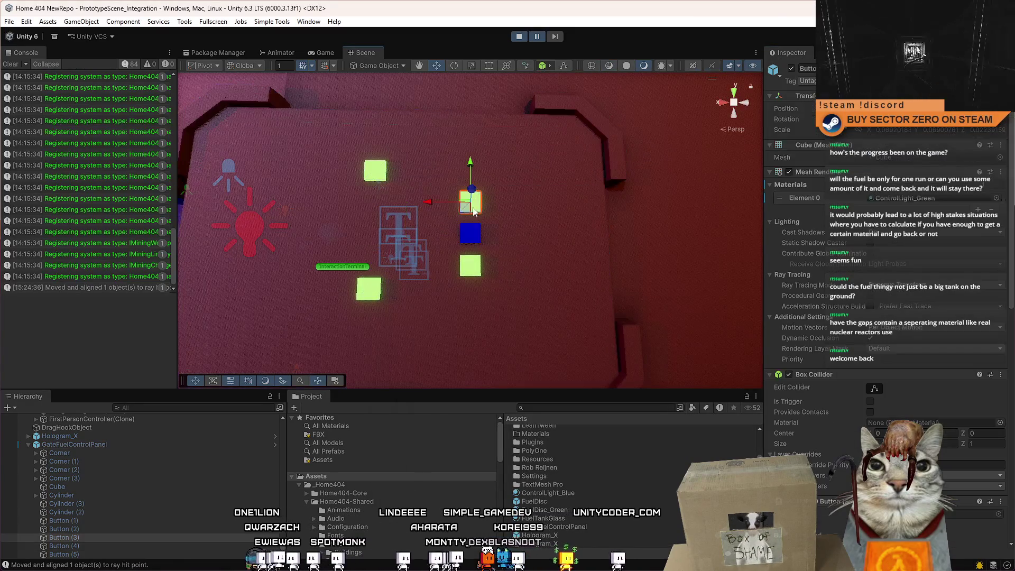
# Give the top button ControlLight_Red as both Element 0 and default material, then resume play.
pyautogui.click(996, 198)
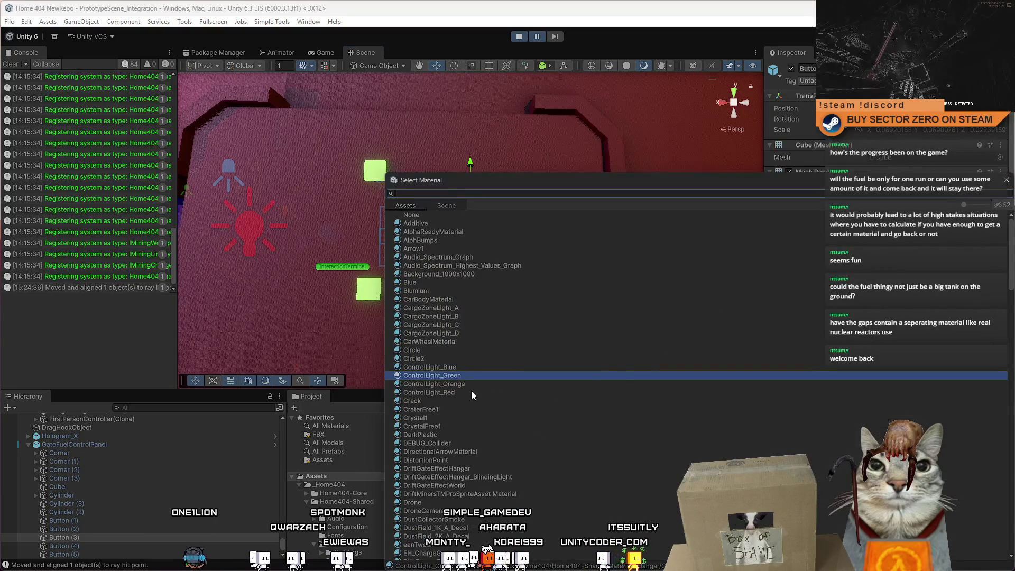
pyautogui.doubleClick(472, 394)
pyautogui.moveTo(1010, 151); pyautogui.dragTo(1010, 357)
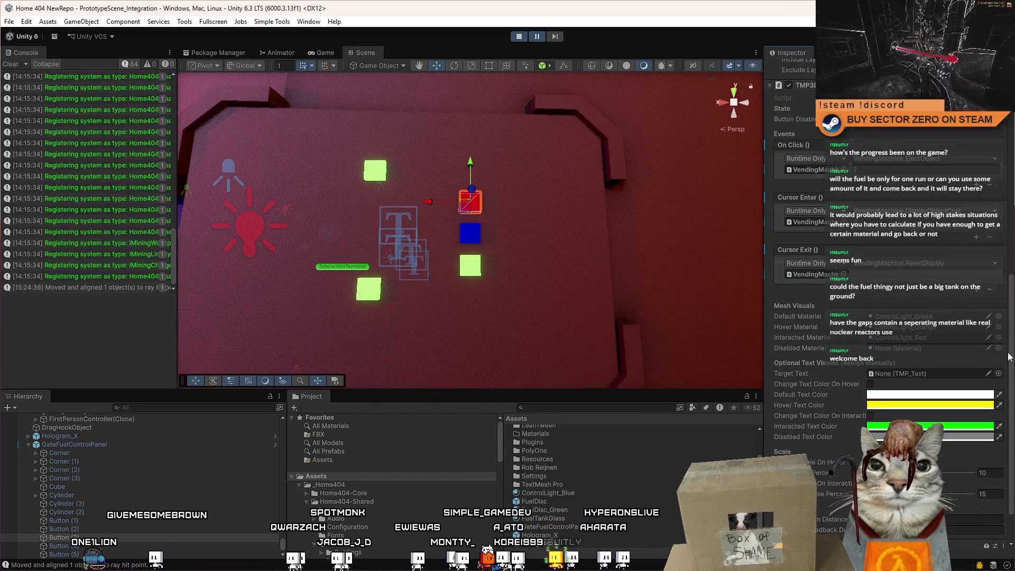
pyautogui.click(998, 317)
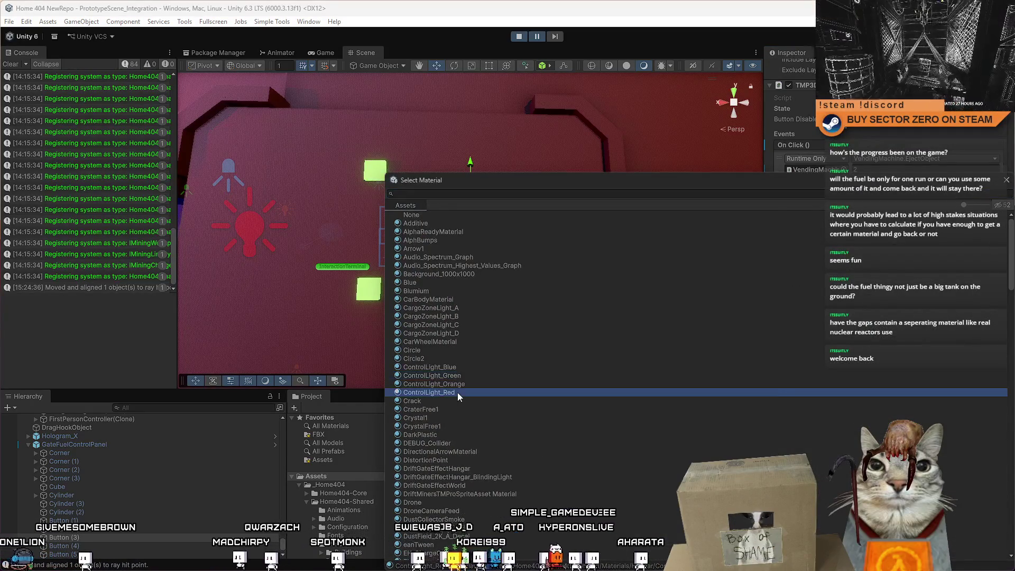
pyautogui.doubleClick(458, 393)
pyautogui.moveTo(507, 295)
pyautogui.mouseDown()
pyautogui.moveTo(523, 259)
pyautogui.moveTo(518, 297)
pyautogui.moveTo(469, 294)
pyautogui.mouseUp()
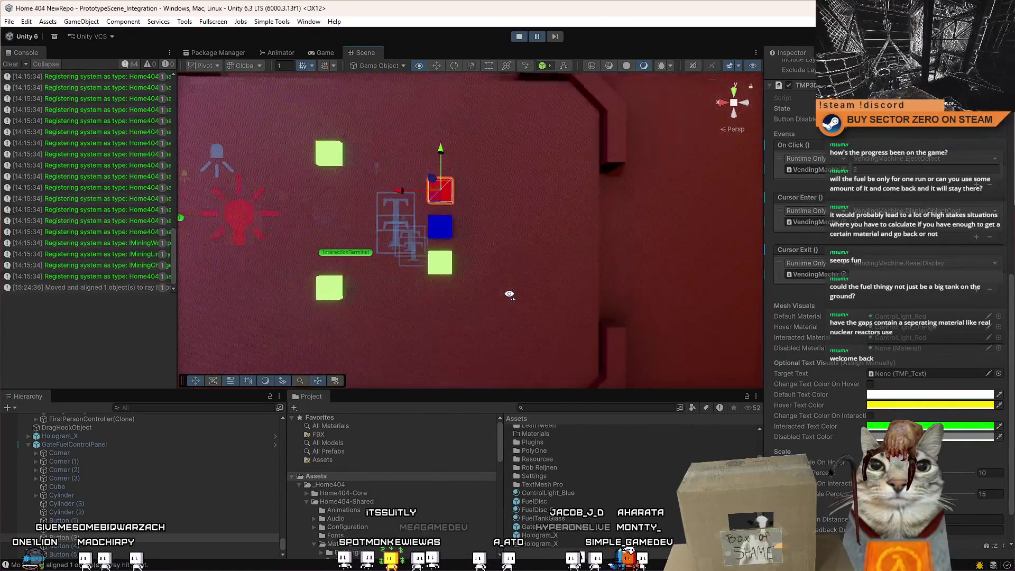
pyautogui.click(537, 37)
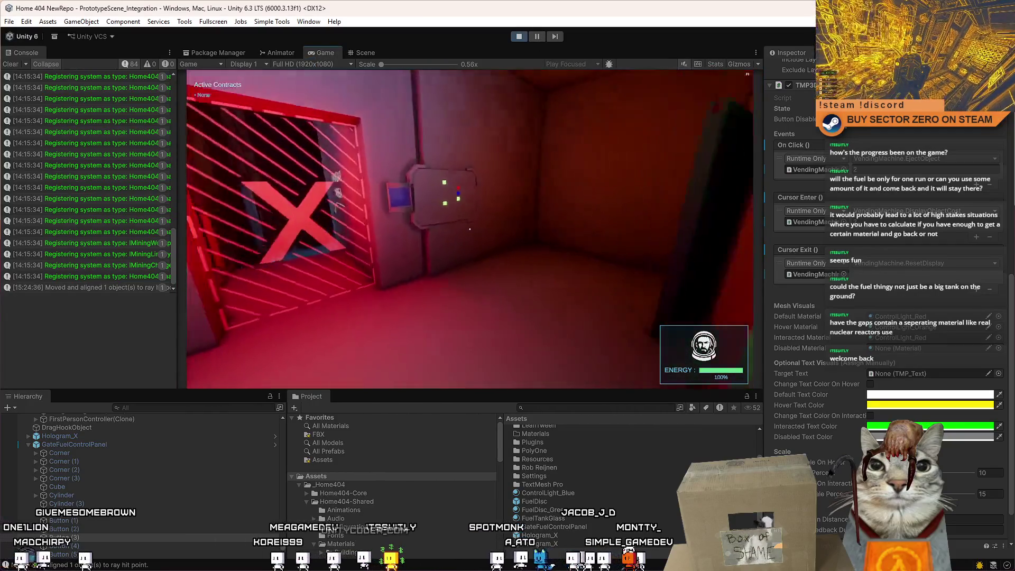
pyautogui.press('w')
pyautogui.click(470, 228)
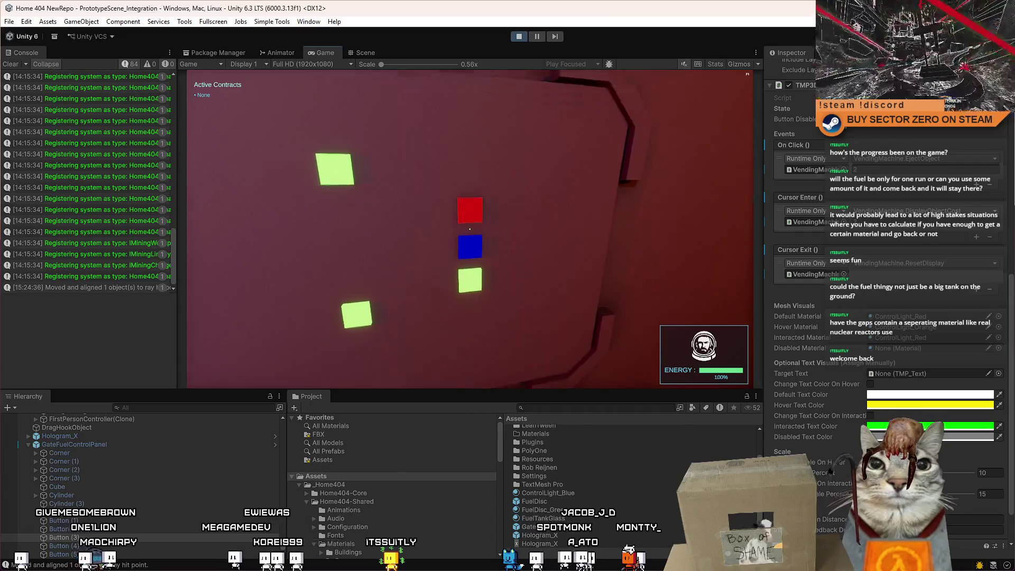
pyautogui.click(470, 228)
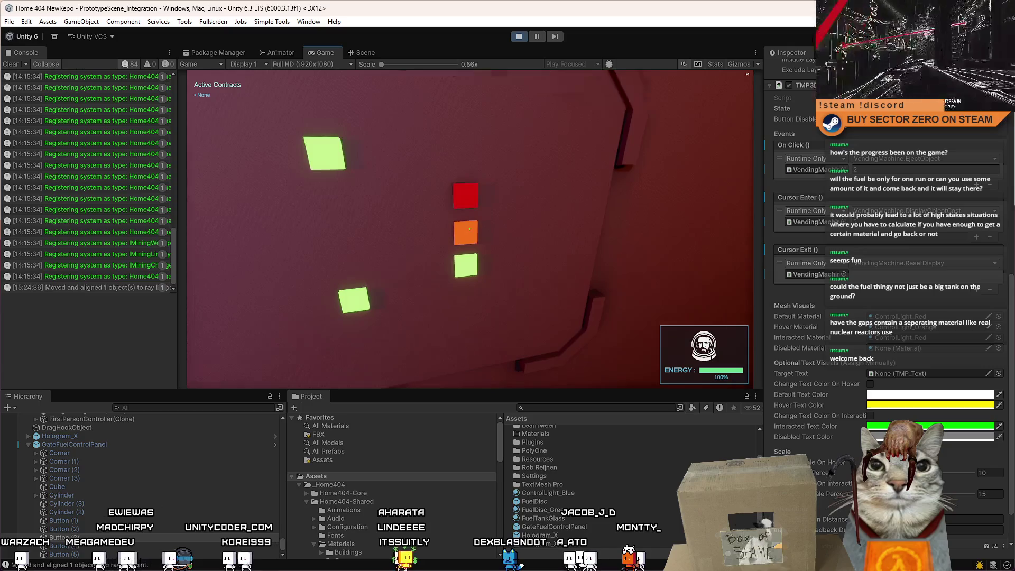
pyautogui.press('s')
pyautogui.press('w')
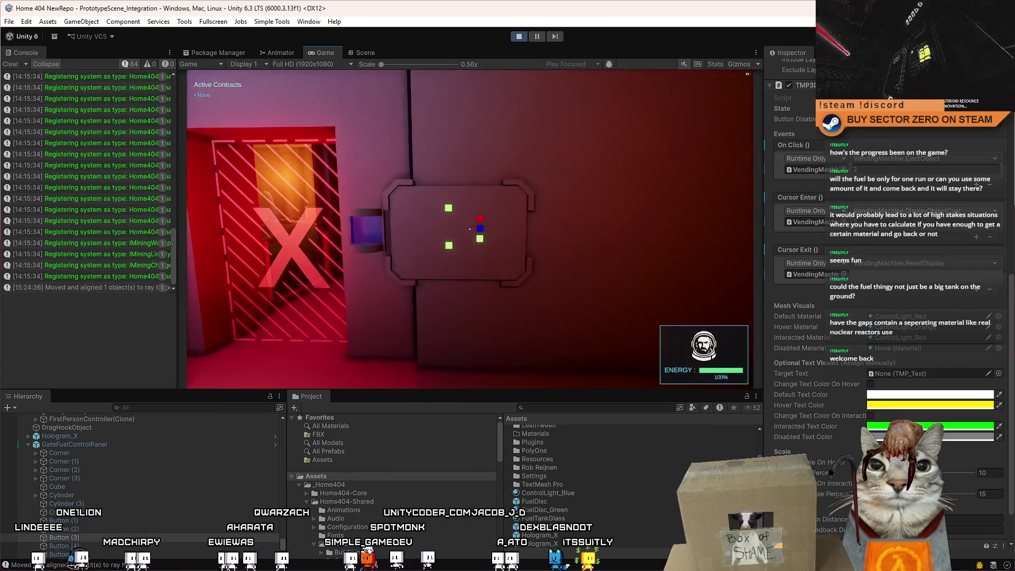
pyautogui.press('w')
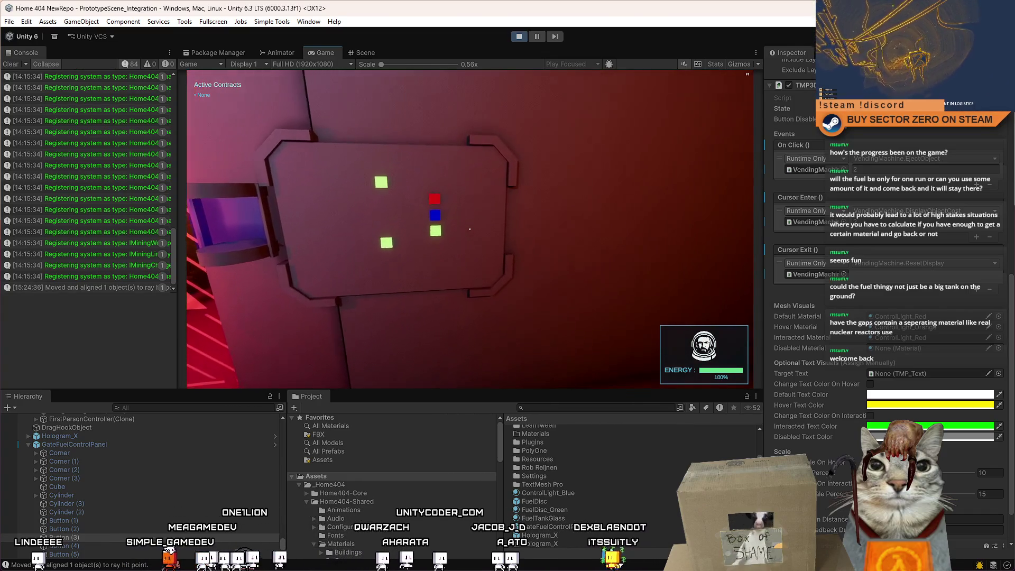
pyautogui.press('Escape')
pyautogui.click(365, 53)
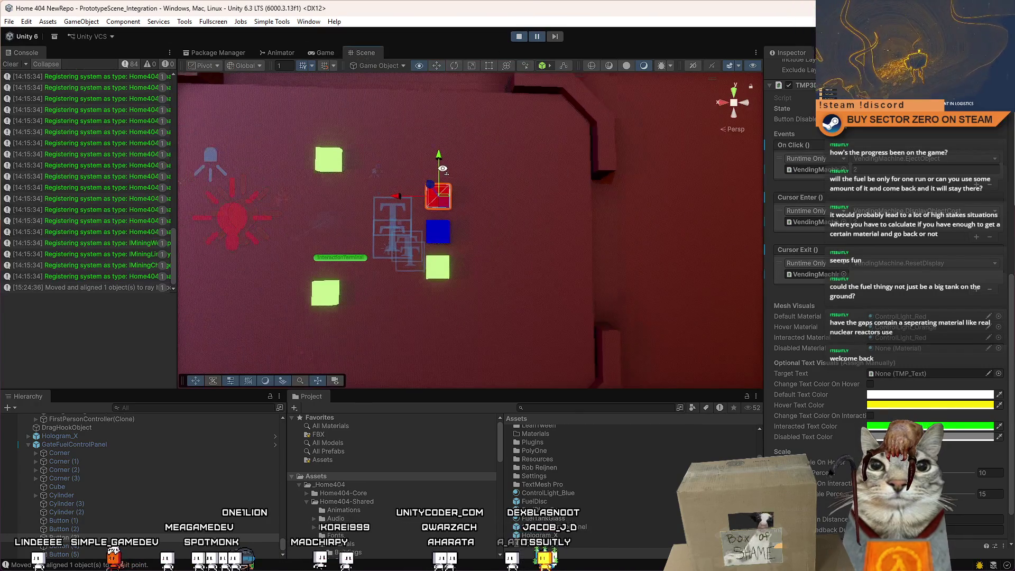
# Add a new cylinder and rotate it about 90° on X.
pyautogui.click(81, 21)
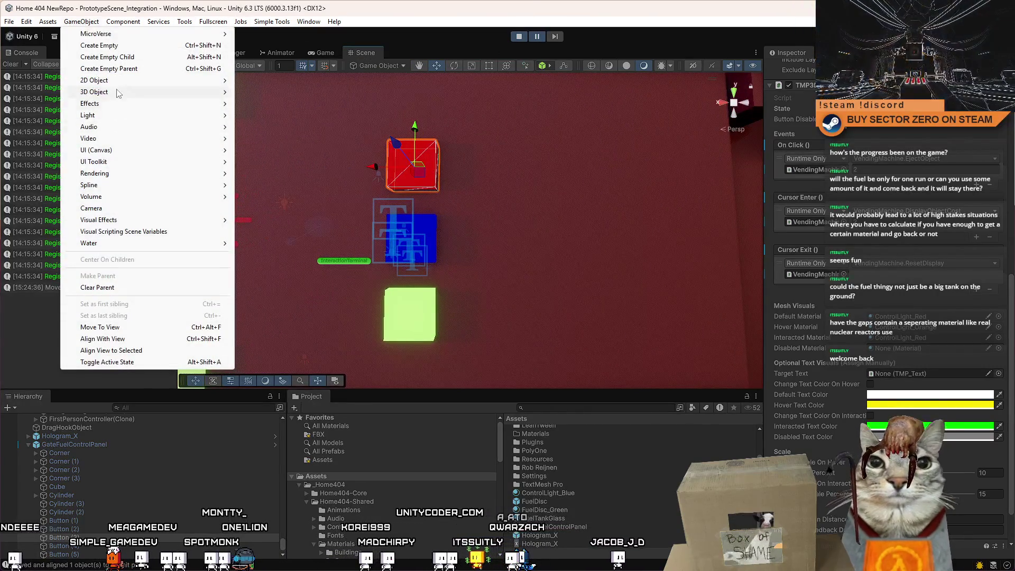
pyautogui.moveTo(119, 92)
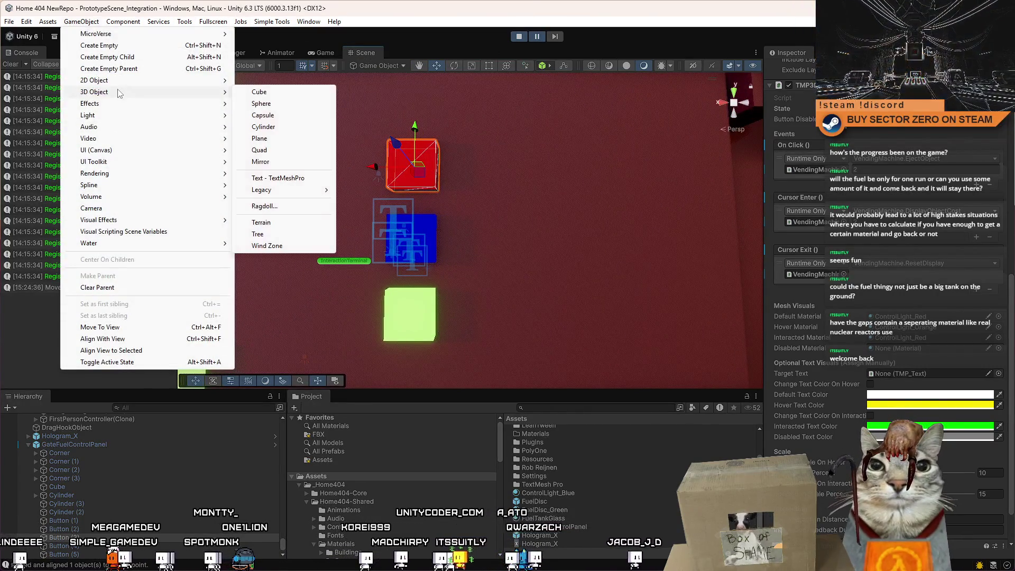
pyautogui.click(280, 130)
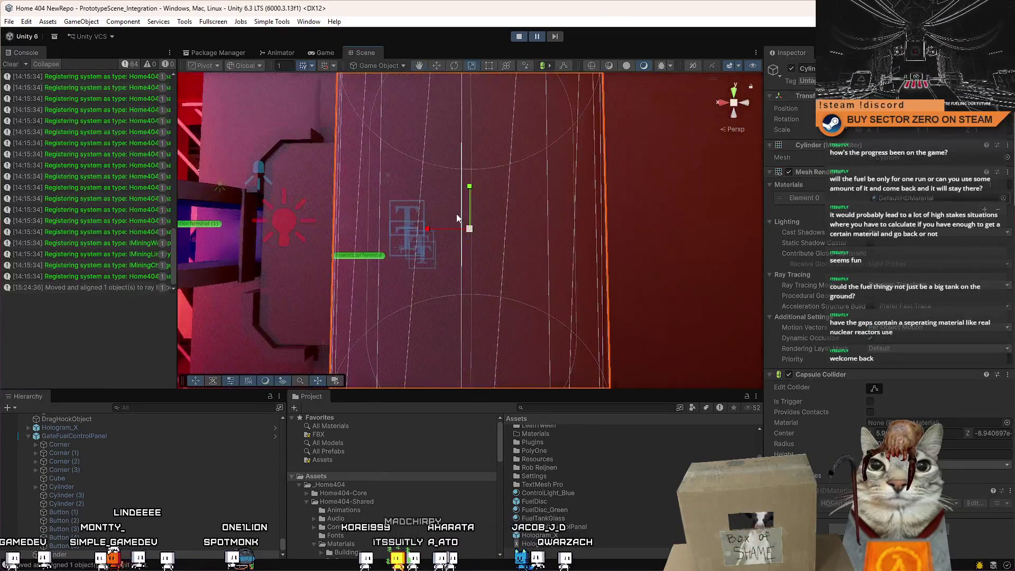
pyautogui.moveTo(467, 214); pyautogui.dragTo(455, 311)
# Scale the cylinder down and flatten it into a thin disc.
pyautogui.press('r')
pyautogui.moveTo(476, 228); pyautogui.dragTo(471, 285)
pyautogui.press('w')
pyautogui.scroll(5, 453, 244)
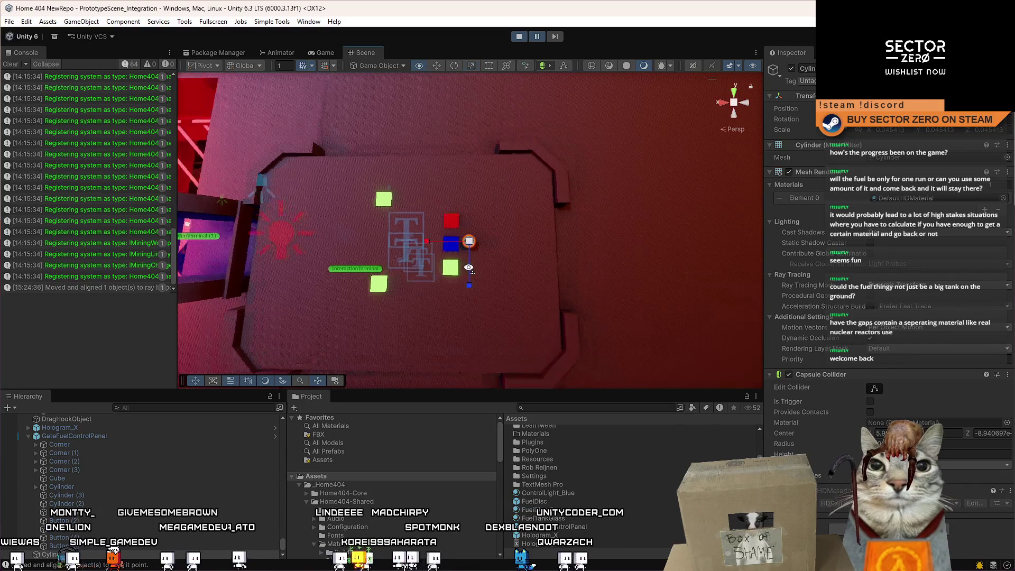
pyautogui.press('r')
pyautogui.moveTo(447, 206); pyautogui.dragTo(446, 233)
pyautogui.moveTo(446, 233); pyautogui.dragTo(372, 263)
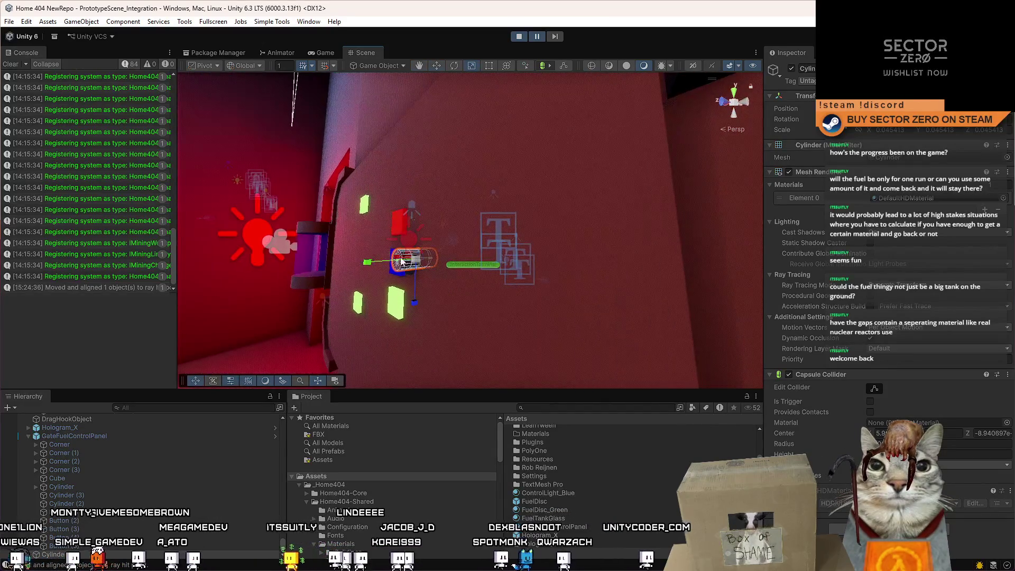
pyautogui.press('w')
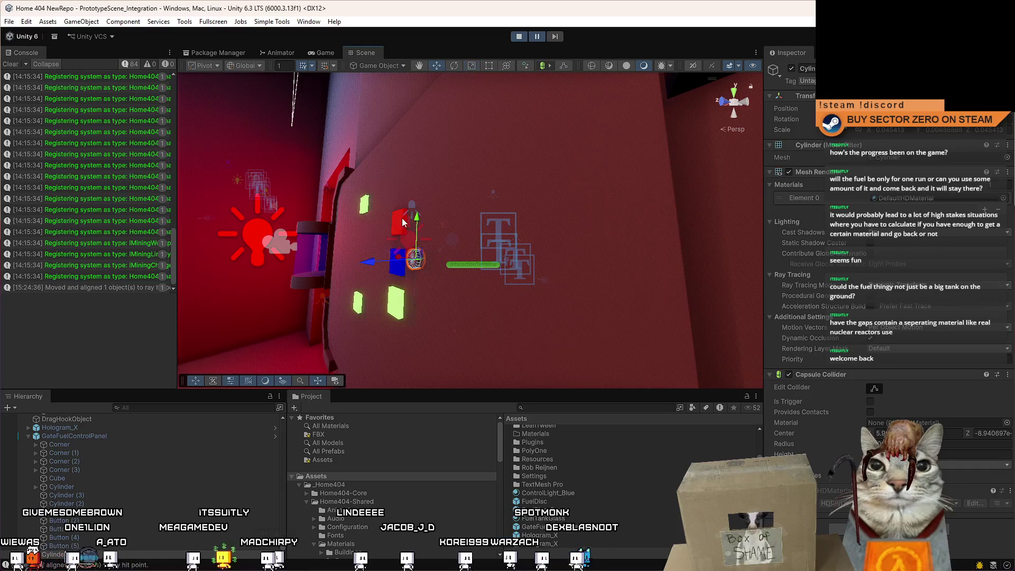
# Move the disc down along its Y axis.
pyautogui.moveTo(431, 179); pyautogui.dragTo(520, 166)
pyautogui.scroll(-5, 502, 137)
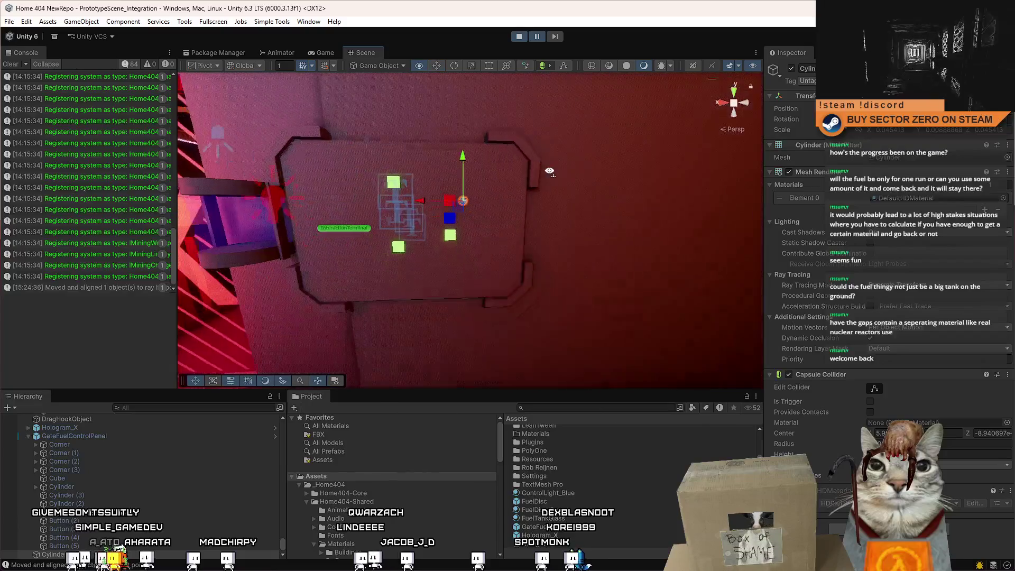
pyautogui.scroll(2, 497, 127)
pyautogui.moveTo(450, 105)
pyautogui.mouseDown()
pyautogui.moveTo(460, 150)
pyautogui.moveTo(450, 207)
pyautogui.mouseUp()
# Select the three indicator discs beside the green, red and remaining buttons.
pyautogui.click(528, 185)
pyautogui.scroll(-3, 528, 185)
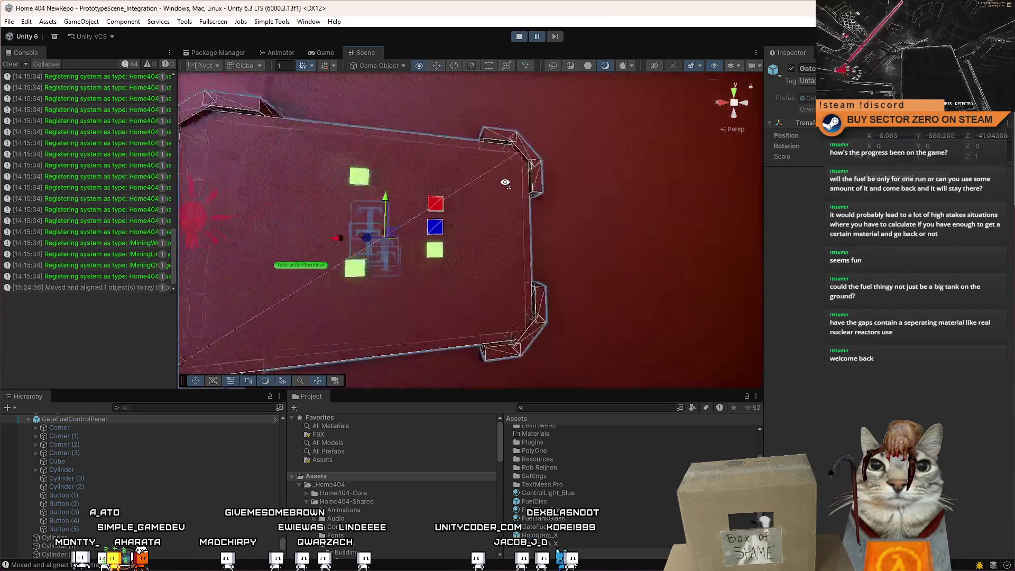
pyautogui.scroll(4, 455, 201)
pyautogui.click(443, 168)
pyautogui.scroll(-5, 450, 127)
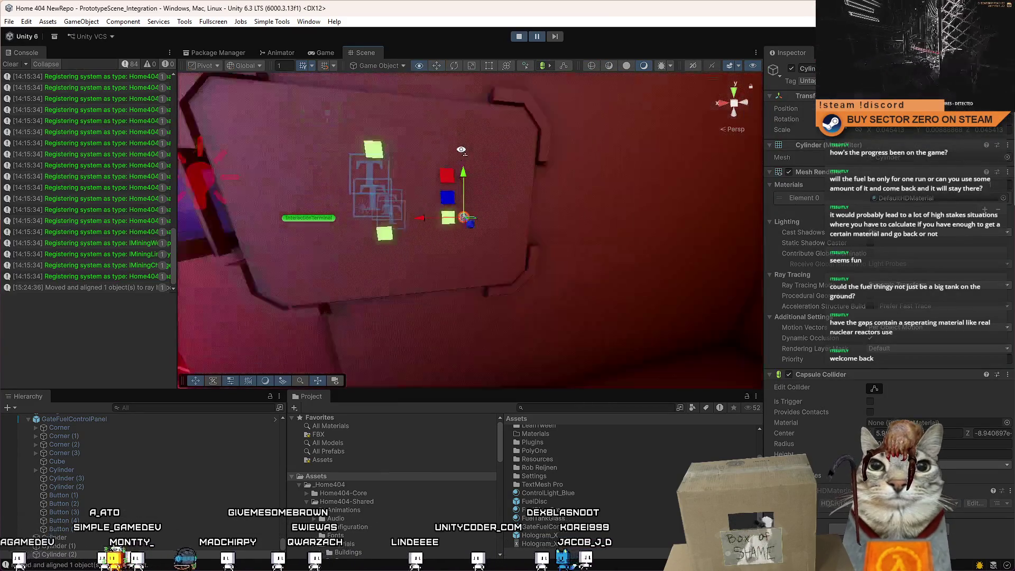
pyautogui.click(613, 123)
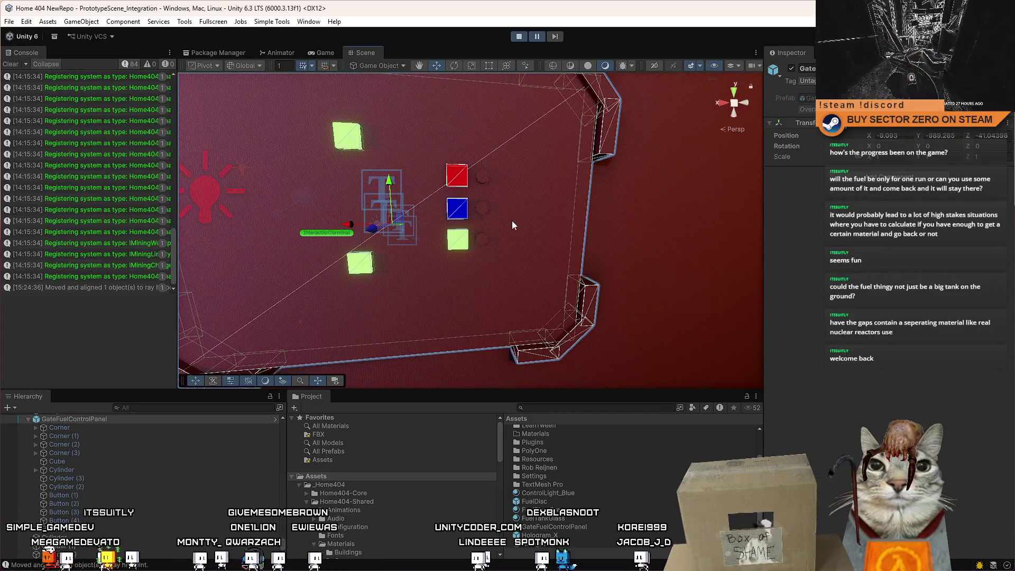
pyautogui.click(485, 240)
pyautogui.scroll(5, 540, 220)
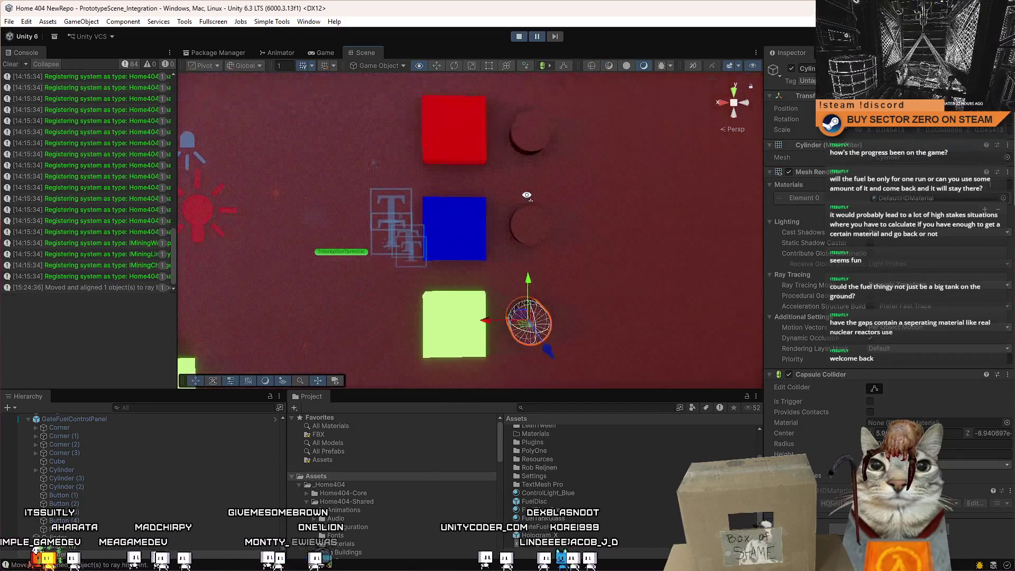
pyautogui.moveTo(569, 204); pyautogui.dragTo(543, 205)
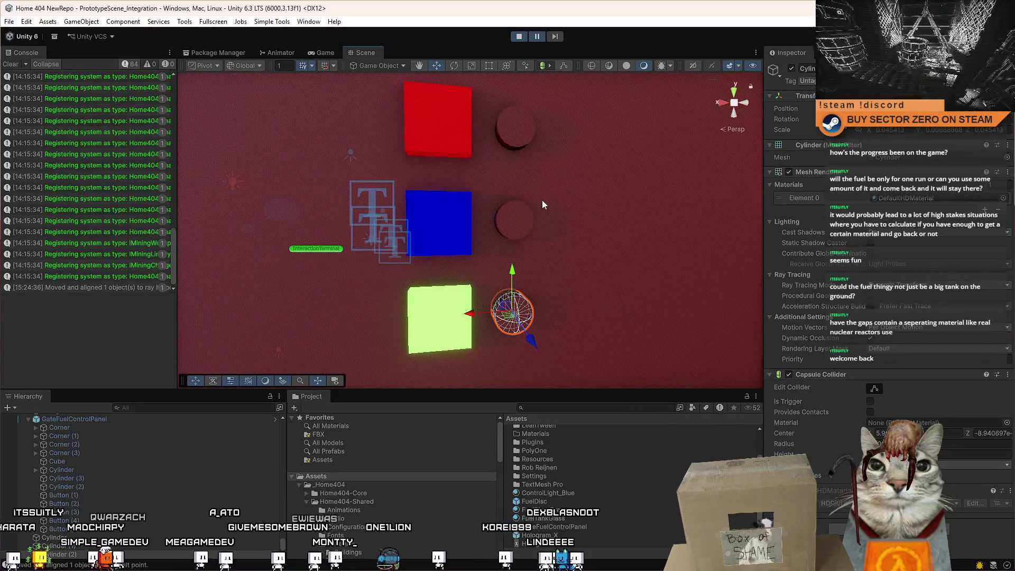
pyautogui.click(515, 130)
pyautogui.click(516, 315)
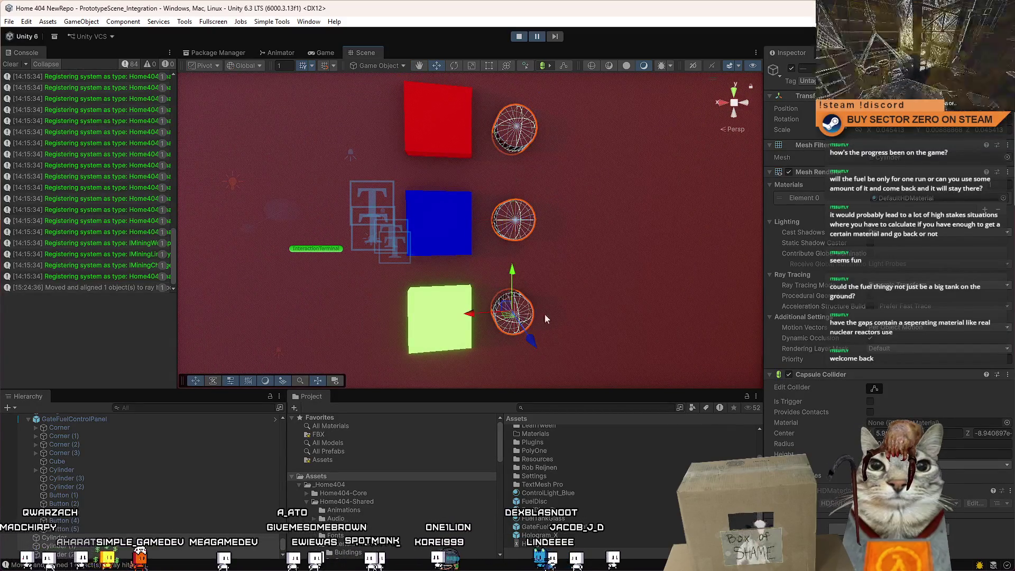
# Apply ControlLight_Orange to the three discs and switch to the Game view.
pyautogui.click(1003, 198)
pyautogui.write('co')
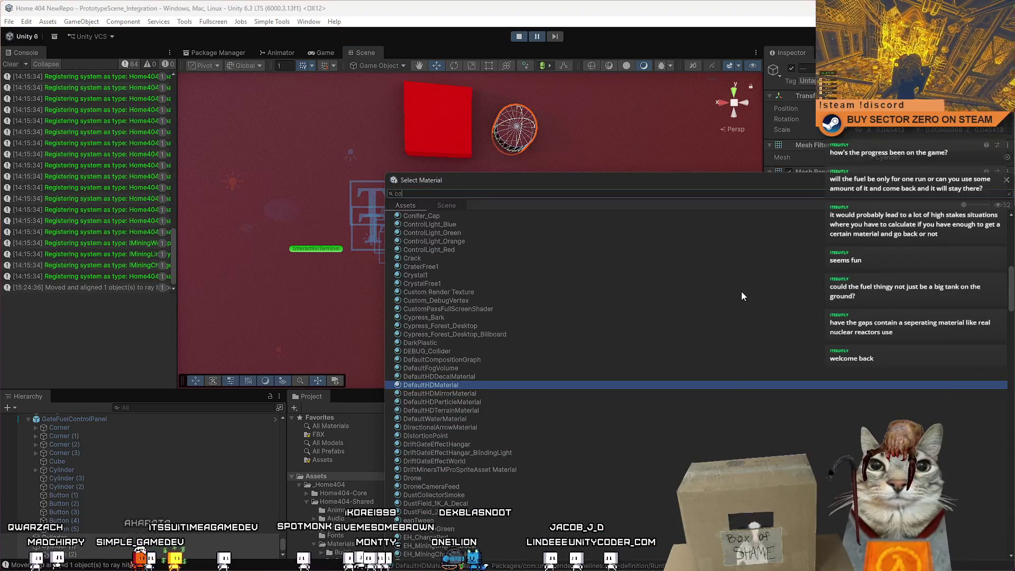
pyautogui.write('ntorl light')
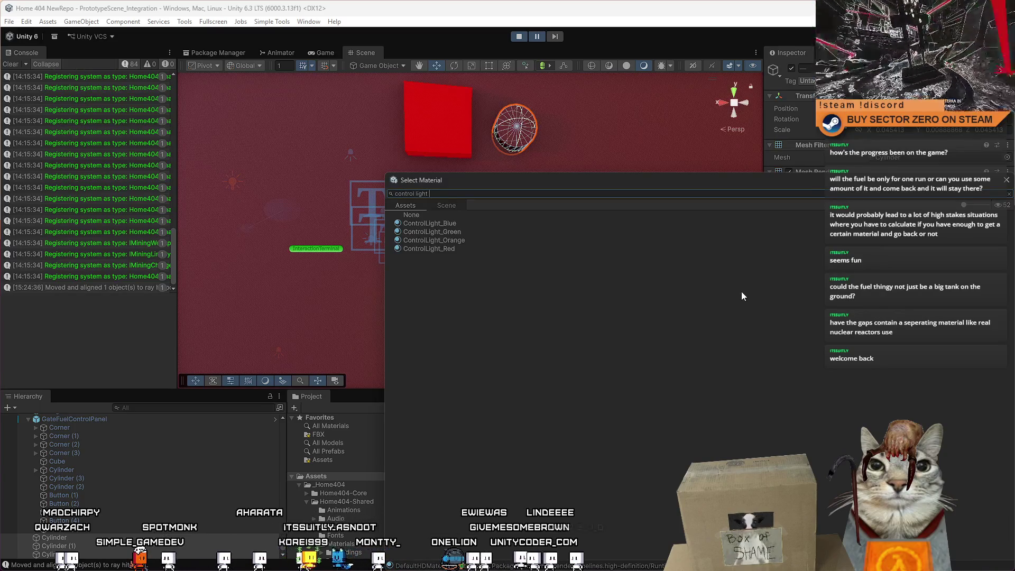
pyautogui.press('Down')
pyautogui.press('Down')
pyautogui.press('Down')
pyautogui.press('Return')
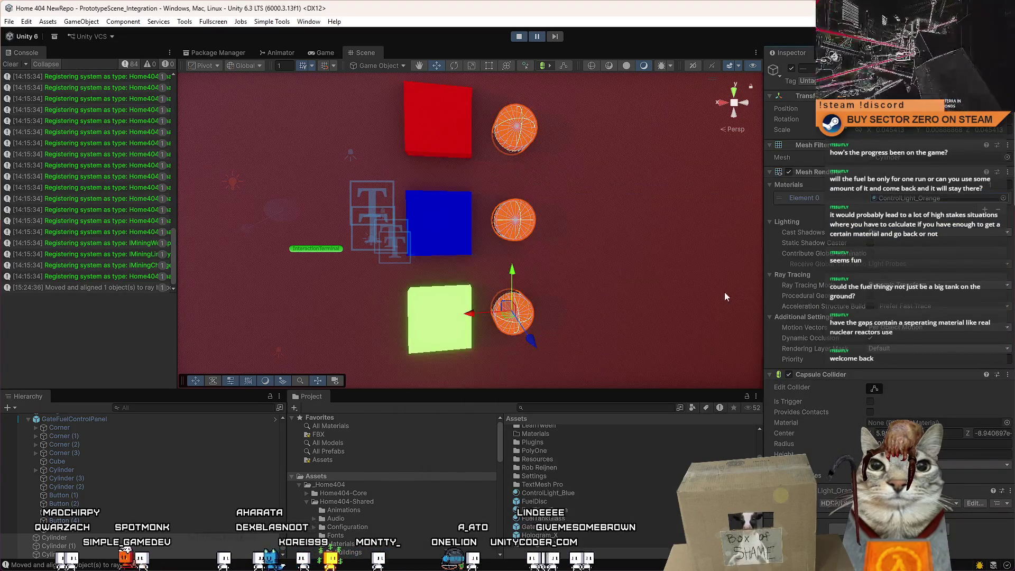
pyautogui.moveTo(724, 292); pyautogui.dragTo(613, 272)
pyautogui.scroll(5, 613, 272)
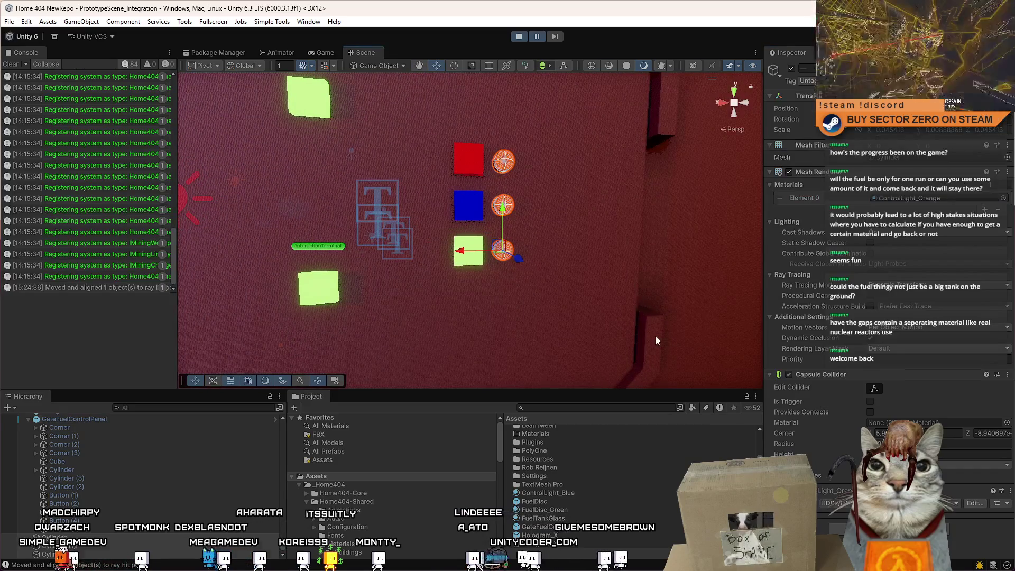
pyautogui.click(656, 338)
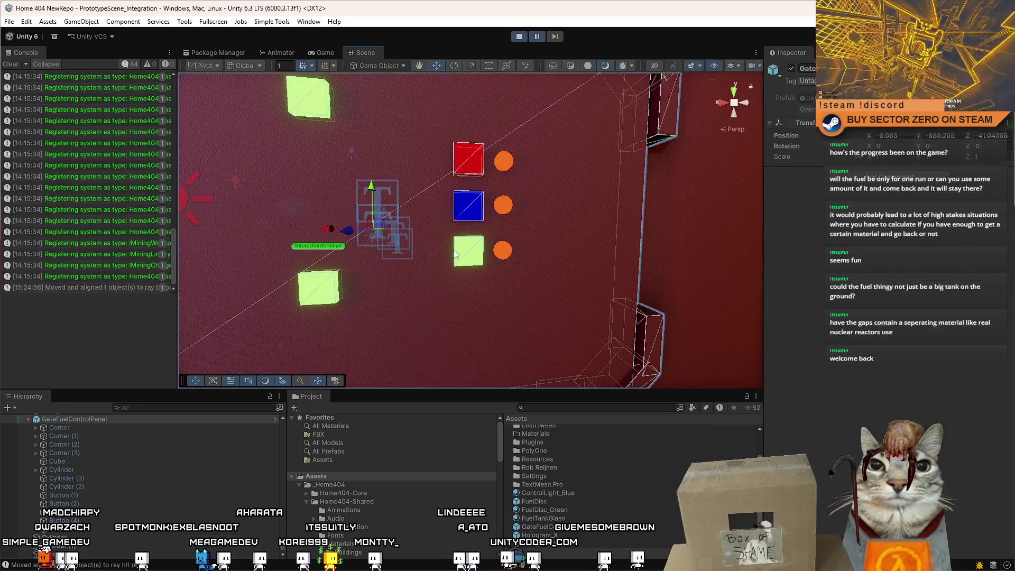
pyautogui.click(331, 53)
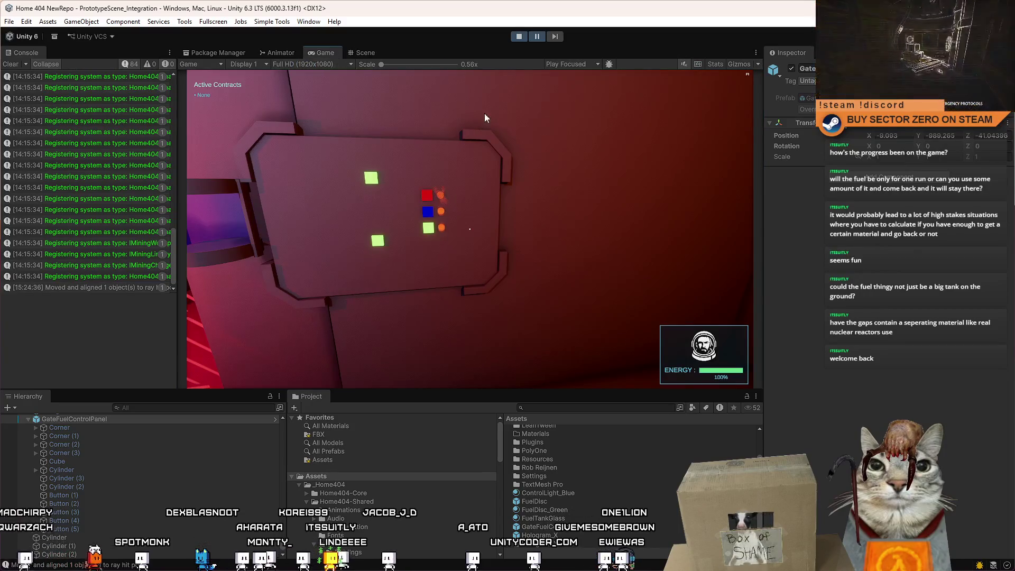
pyautogui.click(540, 90)
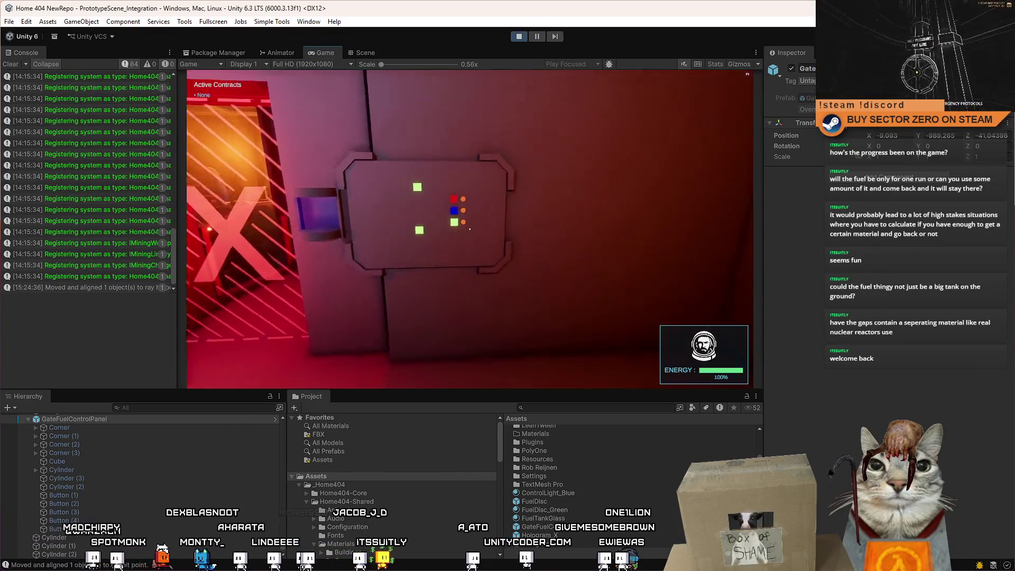
pyautogui.press('w')
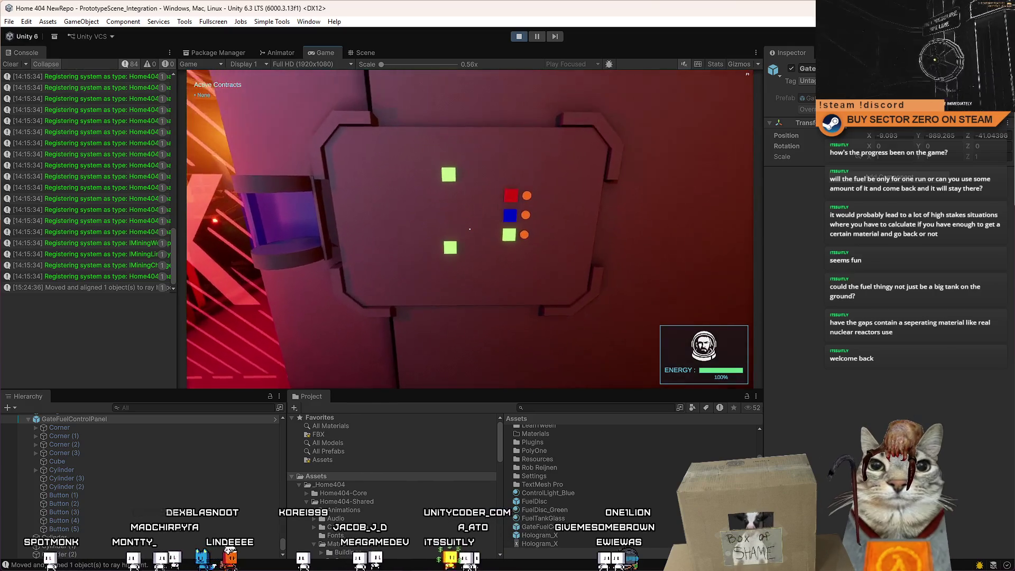
pyautogui.press('w')
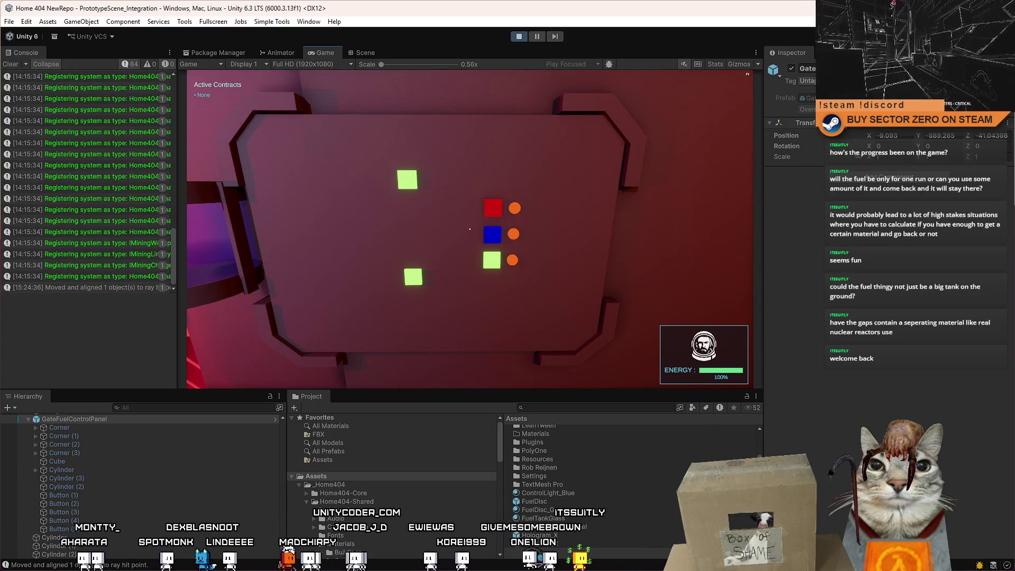
pyautogui.press('s')
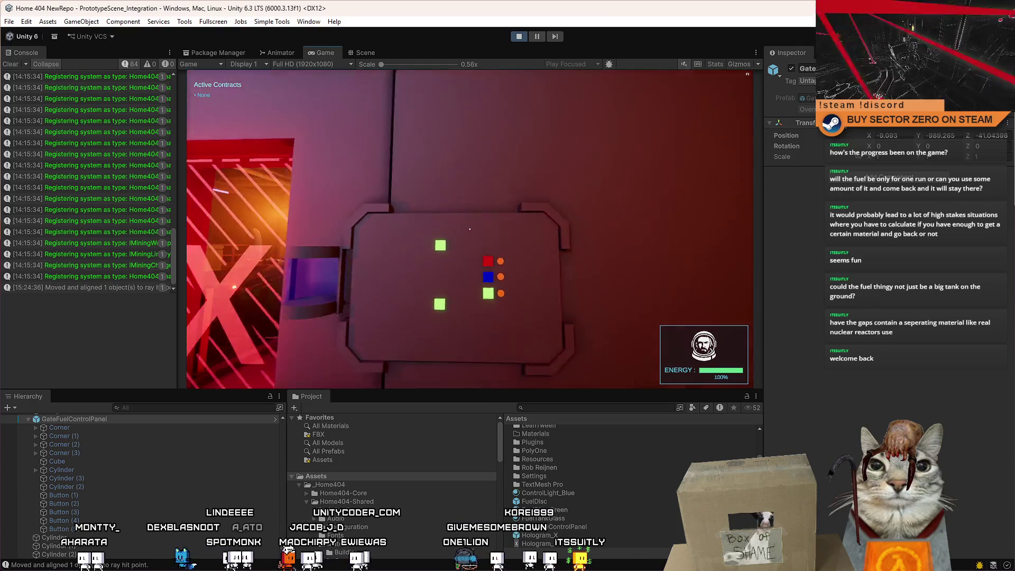
pyautogui.press('w')
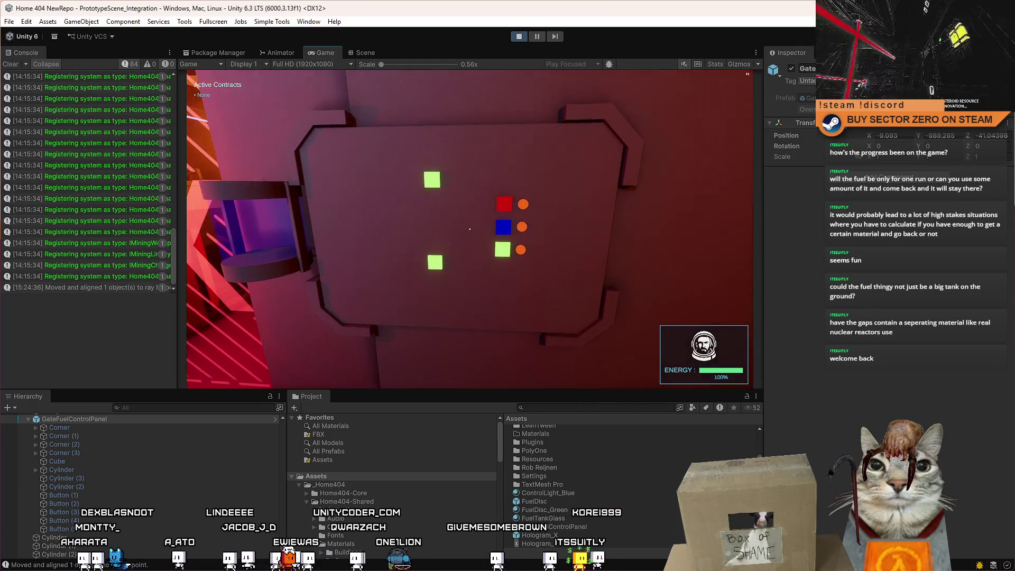
pyautogui.press('s')
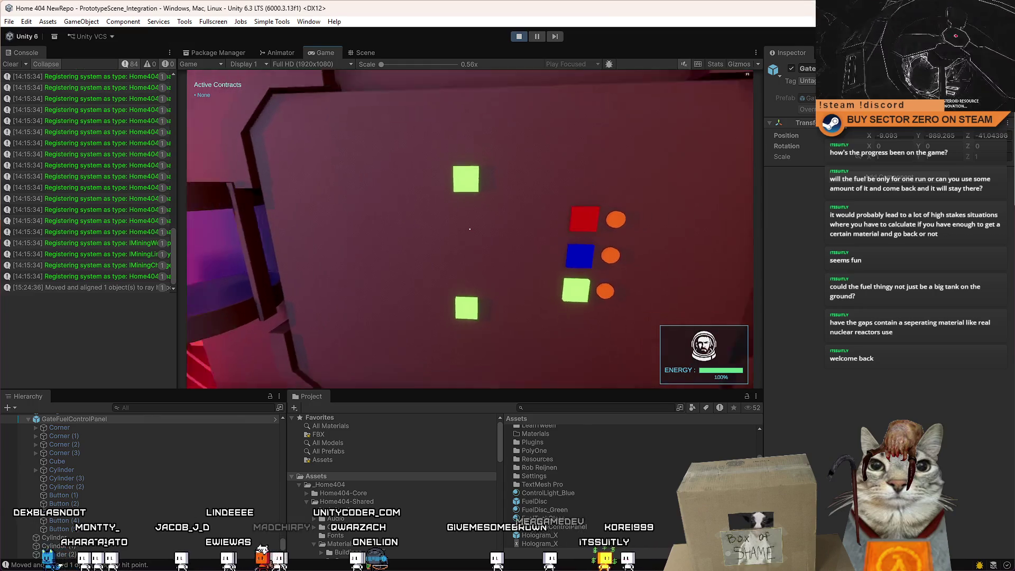
pyautogui.press('a')
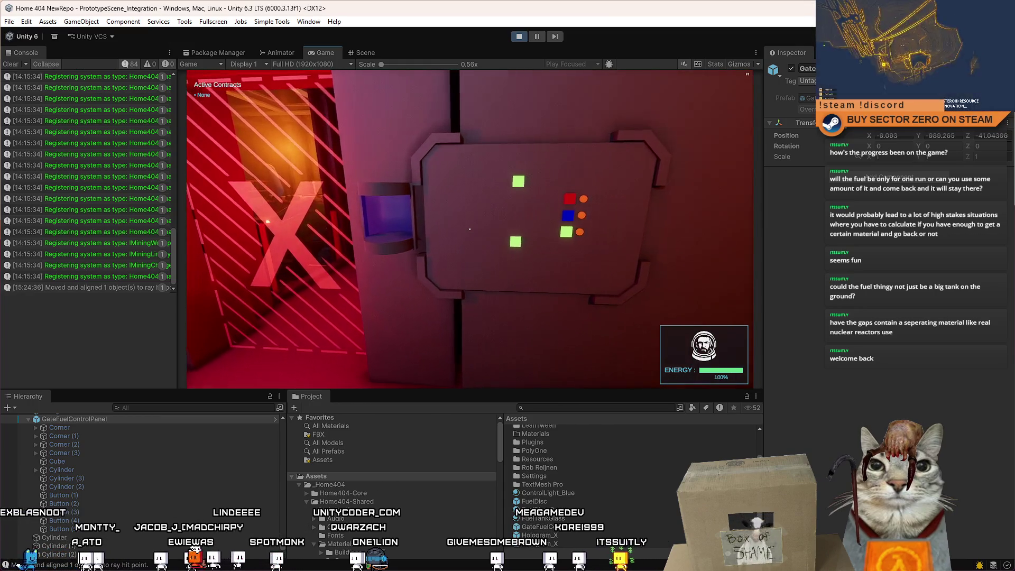
pyautogui.press('a')
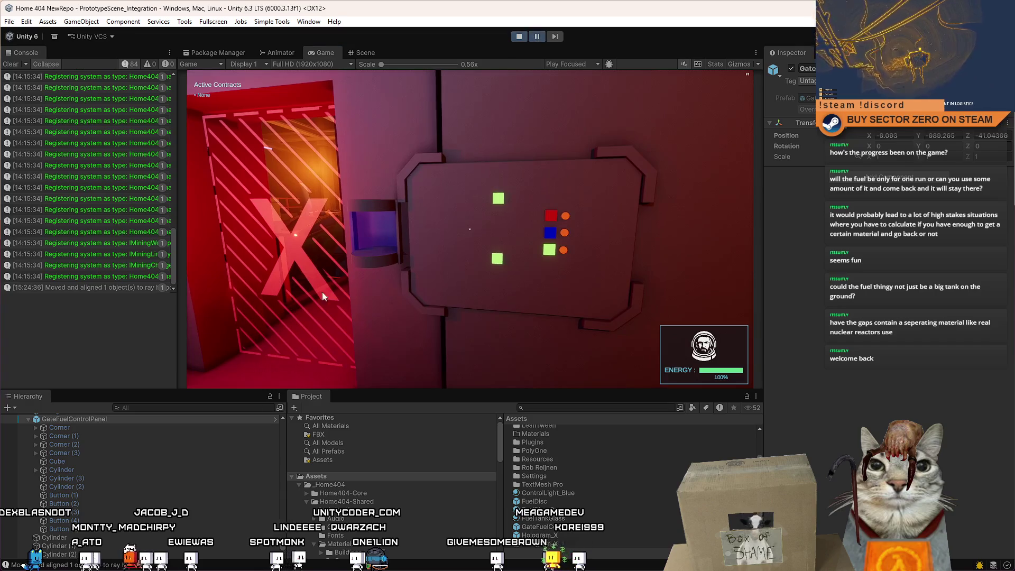
pyautogui.scroll(2, 141, 494)
pyautogui.click(141, 451)
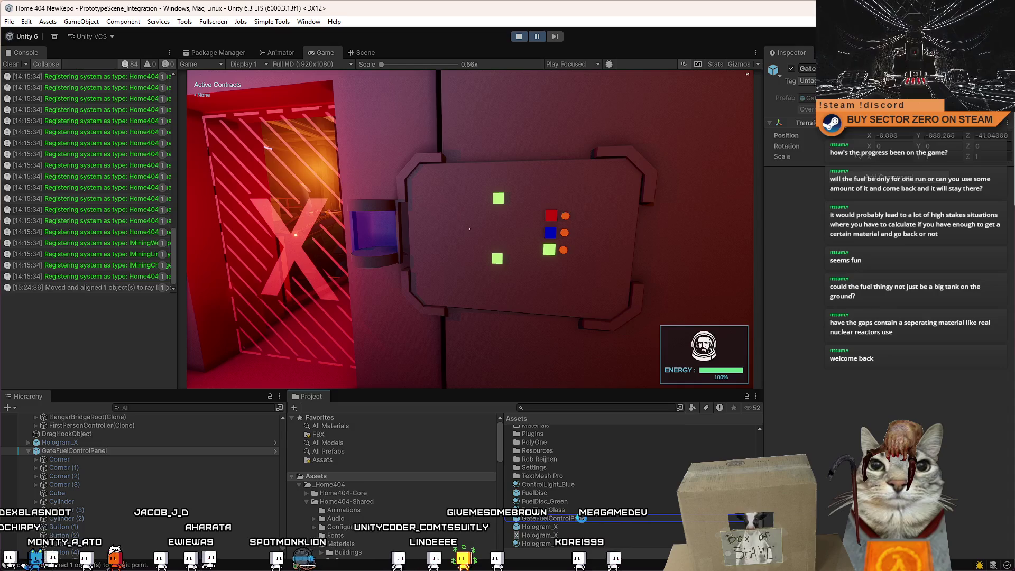
pyautogui.click(550, 518)
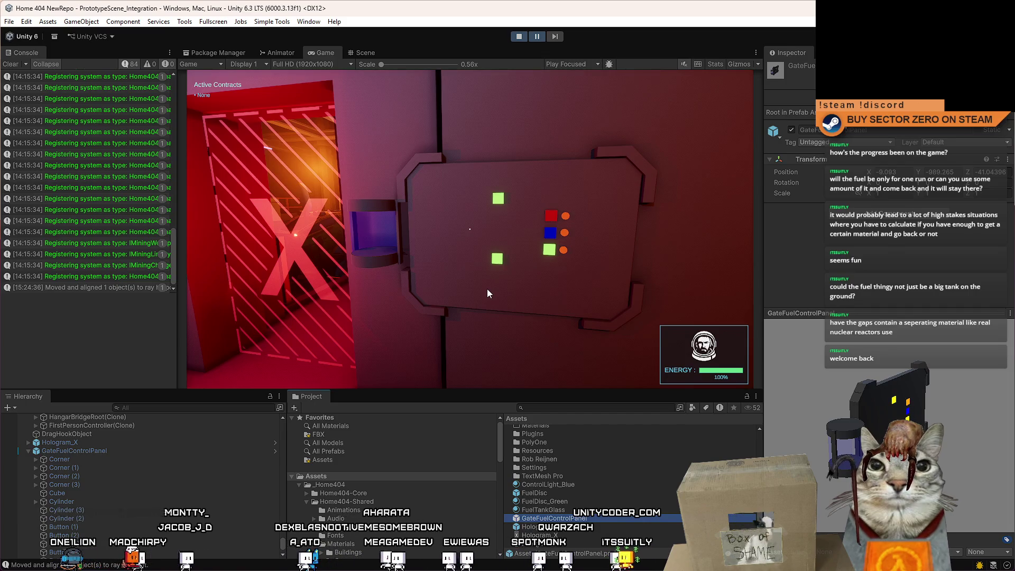
pyautogui.click(103, 443)
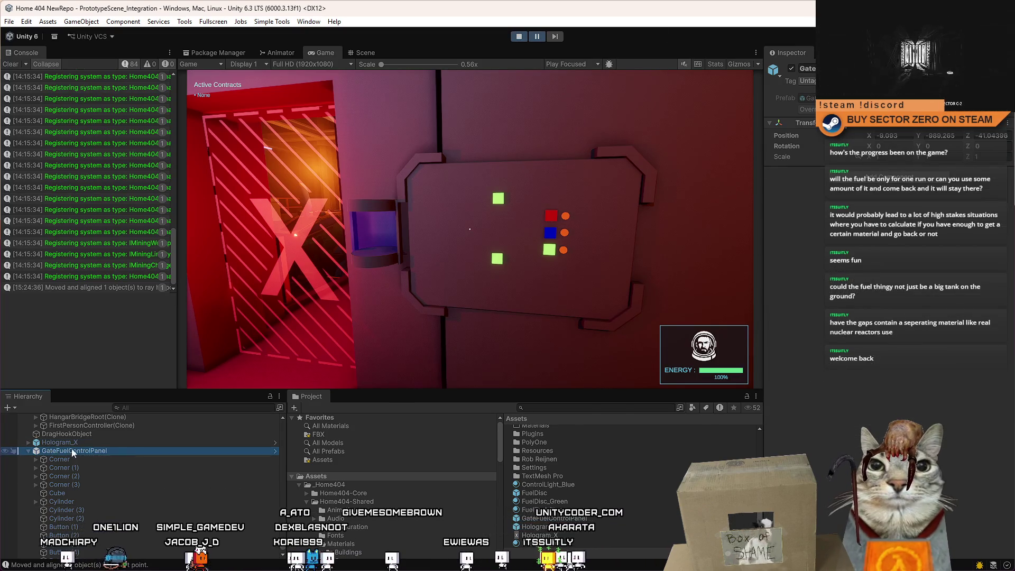
pyautogui.press('Up')
pyautogui.click(85, 452)
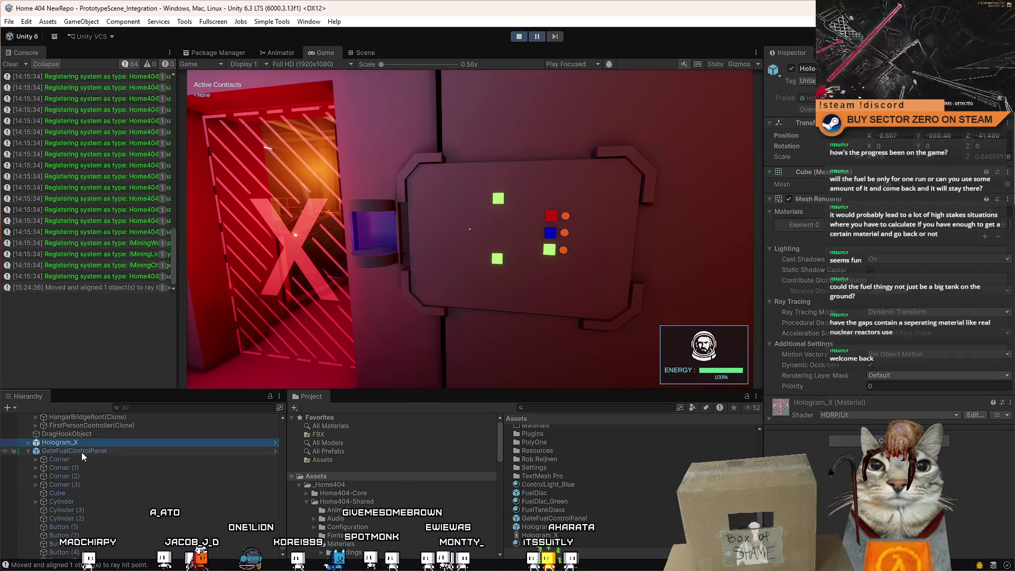
pyautogui.click(28, 450)
pyautogui.click(94, 512)
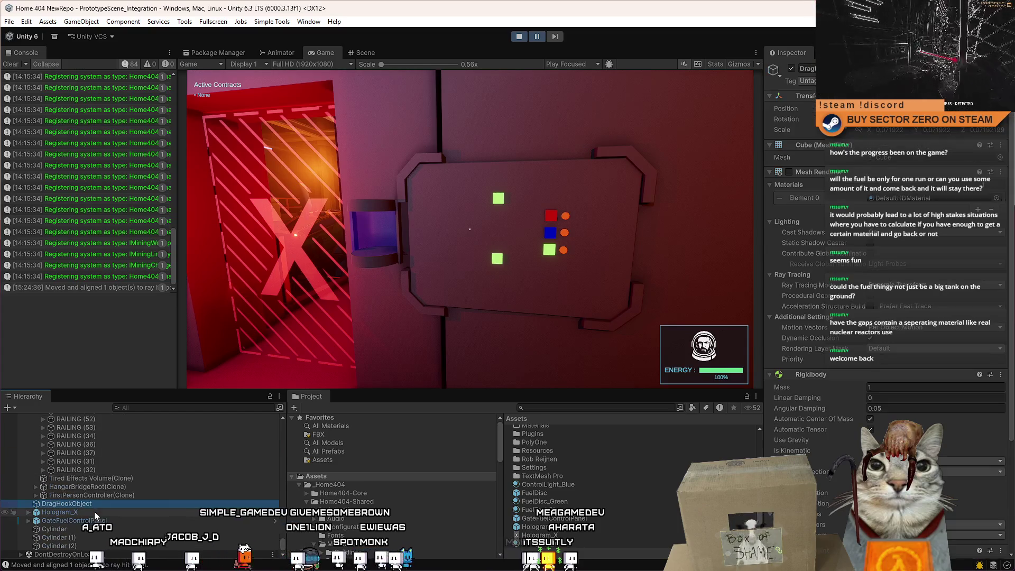
pyautogui.keyDown('ctrl'); pyautogui.click(109, 521); pyautogui.keyUp('ctrl')
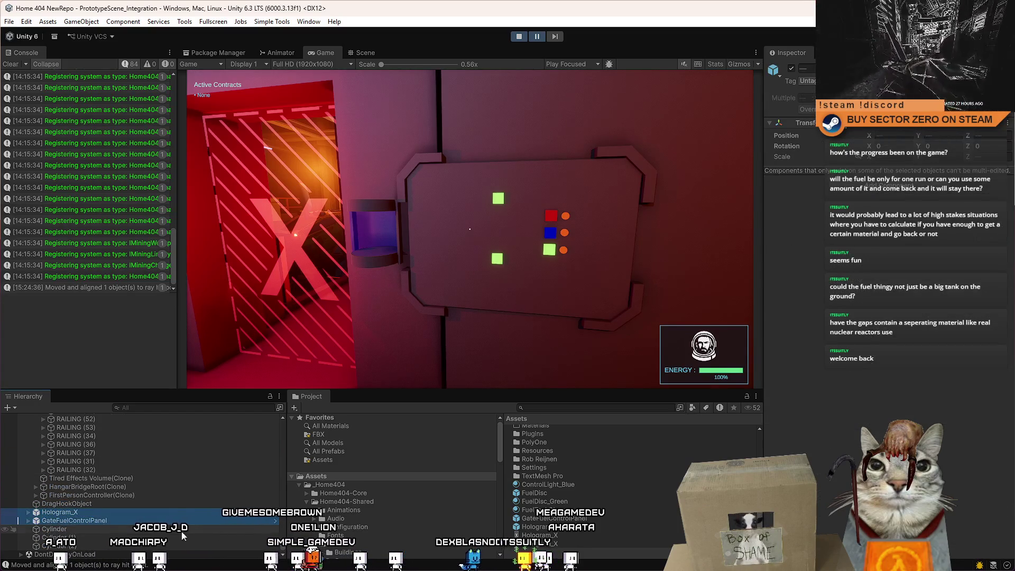
pyautogui.moveTo(285, 550); pyautogui.dragTo(286, 431)
pyautogui.scroll(-5, 287, 433)
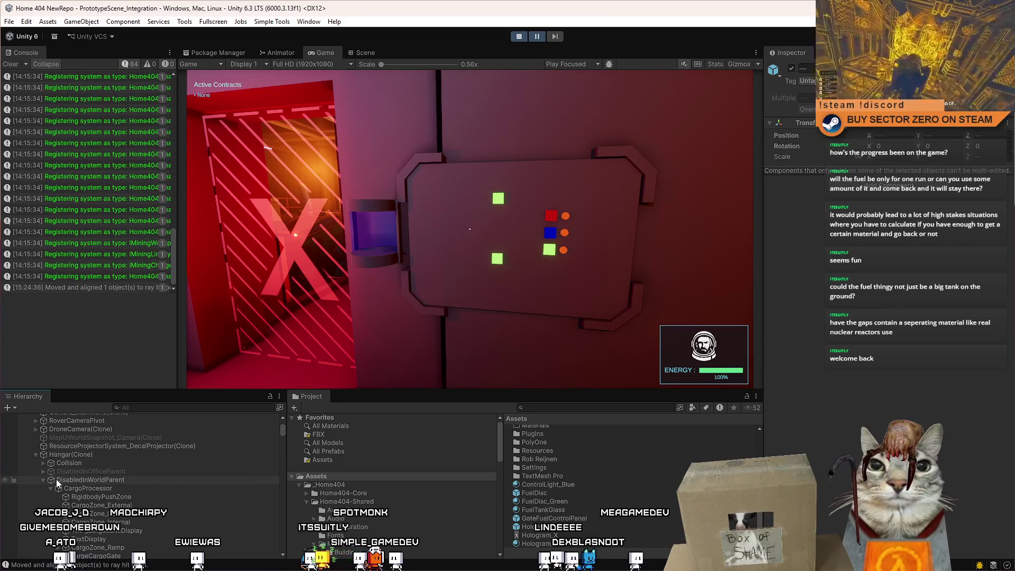
pyautogui.click(42, 480)
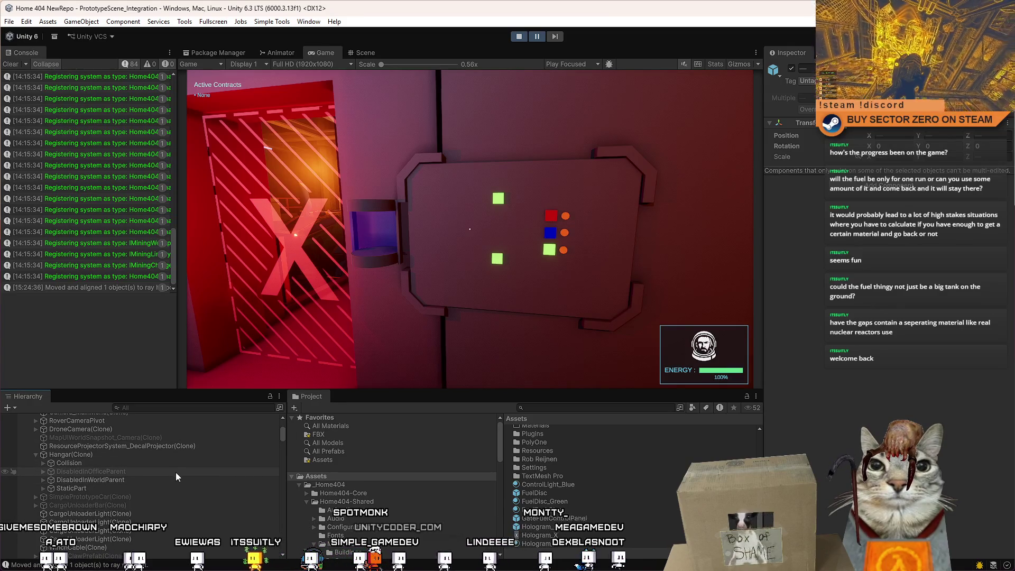
pyautogui.scroll(3, 196, 473)
pyautogui.scroll(3, 211, 465)
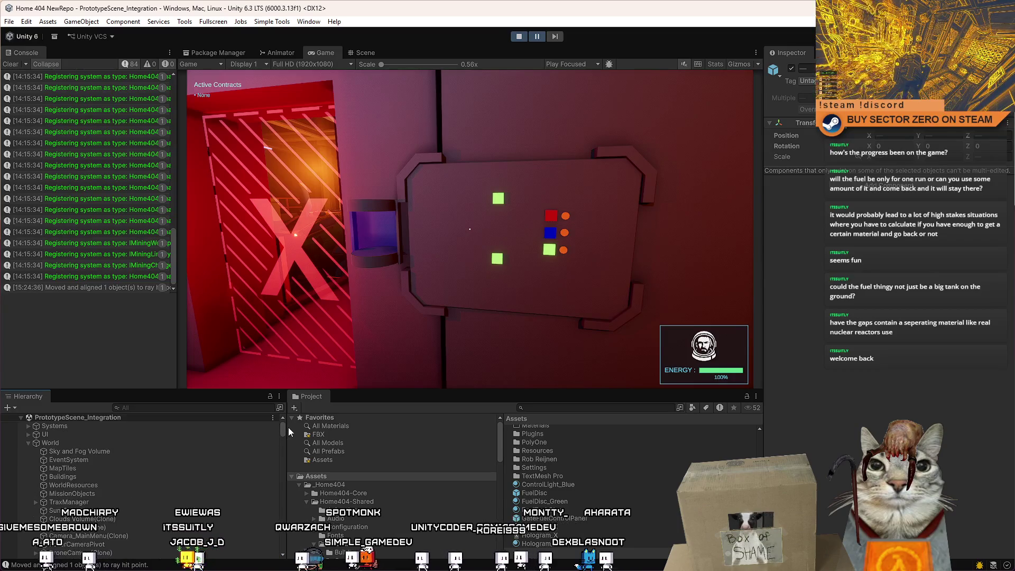
# Return to the Scene view and focus on a wall part of the office.
pyautogui.click(370, 54)
pyautogui.click(398, 175)
pyautogui.press('f')
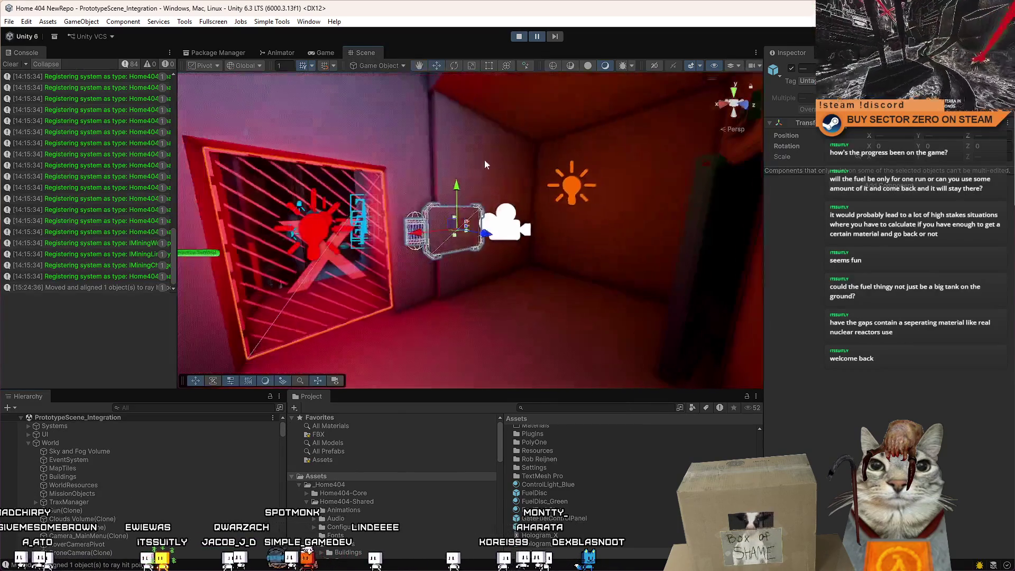
pyautogui.scroll(5, 273, 483)
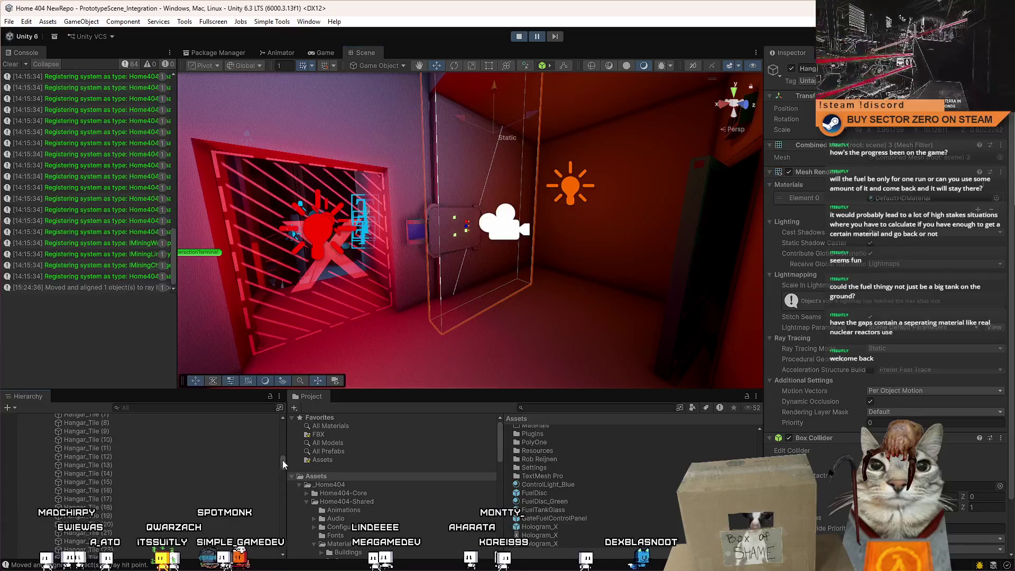
pyautogui.moveTo(284, 453)
pyautogui.mouseDown()
pyautogui.moveTo(294, 425)
pyautogui.moveTo(289, 435)
pyautogui.mouseUp()
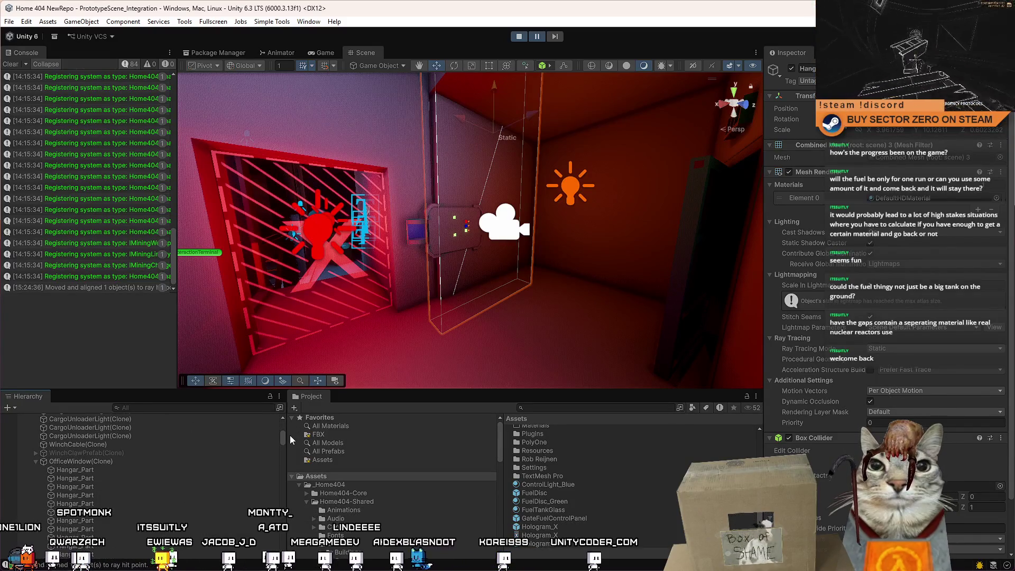
# Frame the view on the wall panel and hologram cylinder beside it.
pyautogui.click(35, 461)
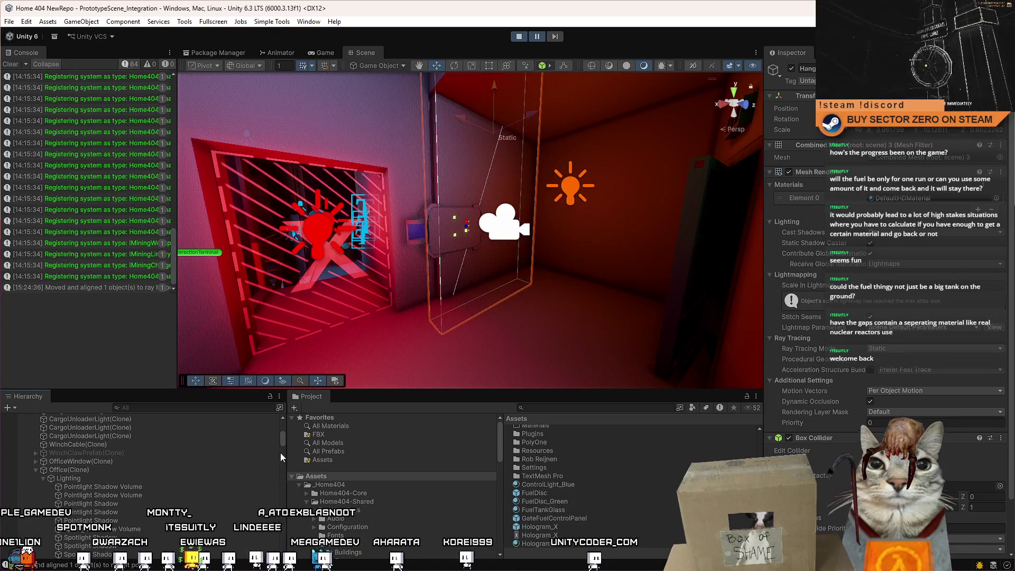
pyautogui.scroll(3, 421, 238)
pyautogui.click(402, 231)
pyautogui.press('f')
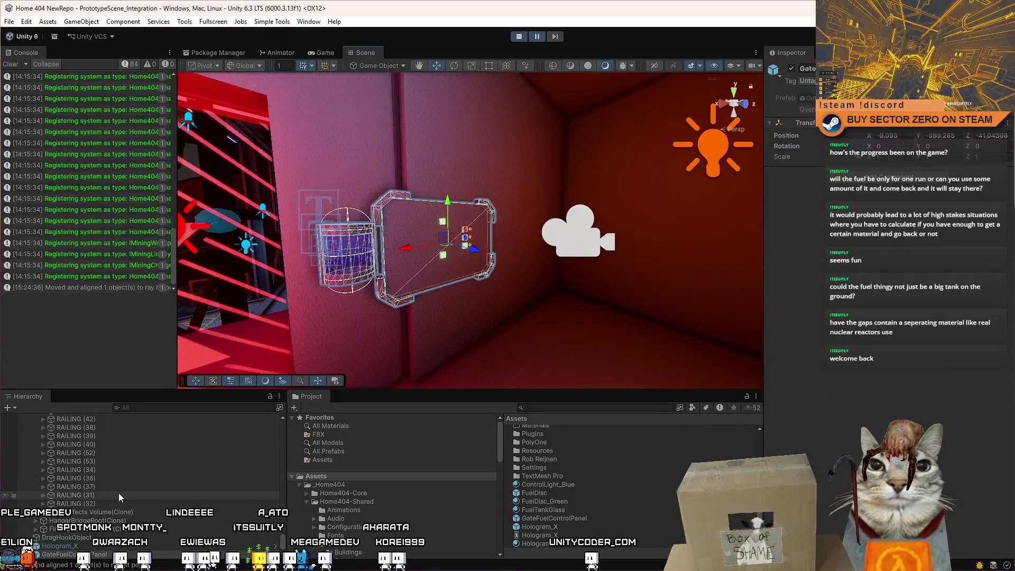
pyautogui.scroll(10, 236, 451)
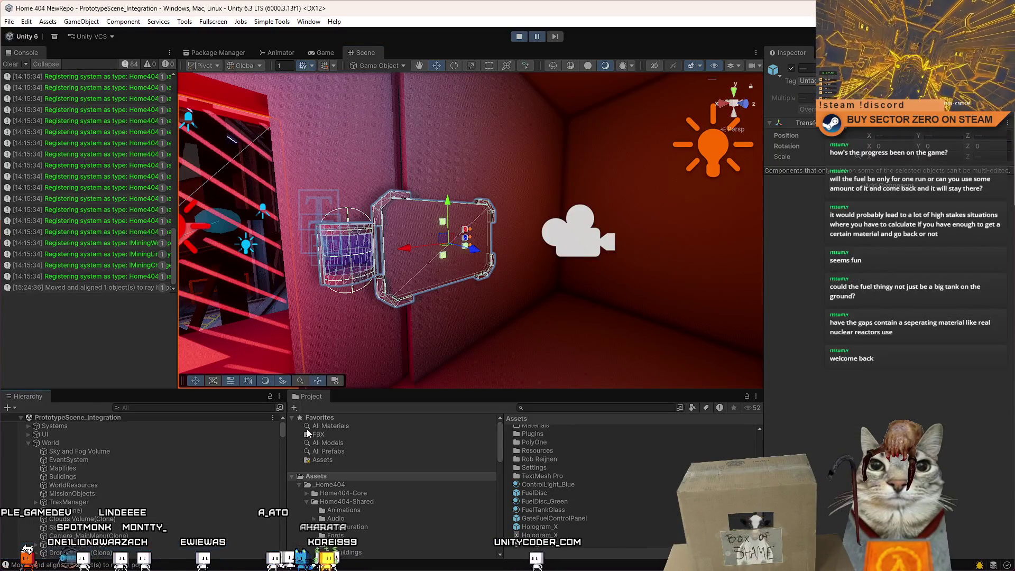
# Select Hologram_X and GateFuelControlPanel under Office(Clone), then stop play mode.
pyautogui.click(84, 462)
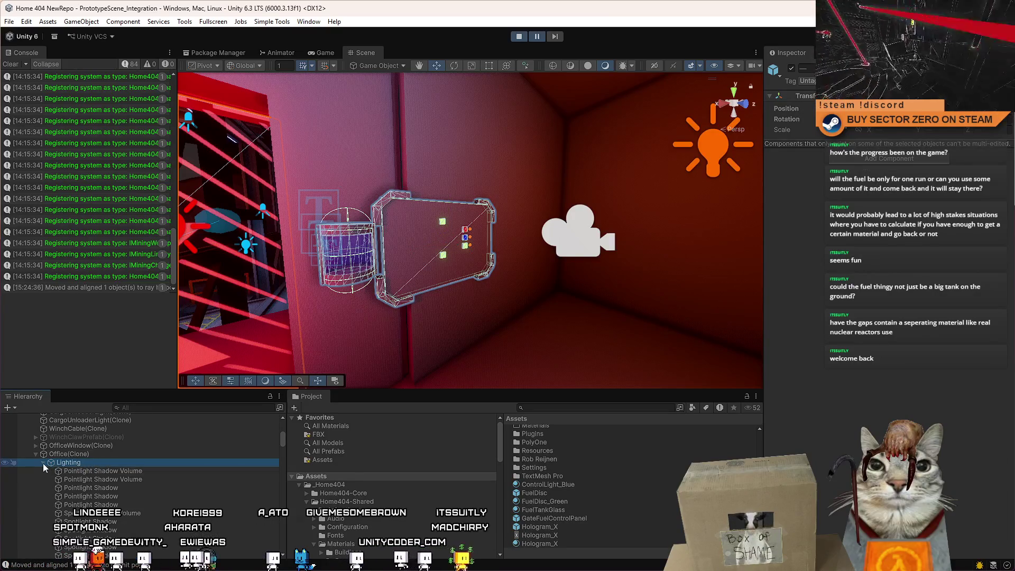
pyautogui.click(43, 463)
pyautogui.click(97, 470)
pyautogui.keyDown('ctrl'); pyautogui.click(104, 478); pyautogui.keyUp('ctrl')
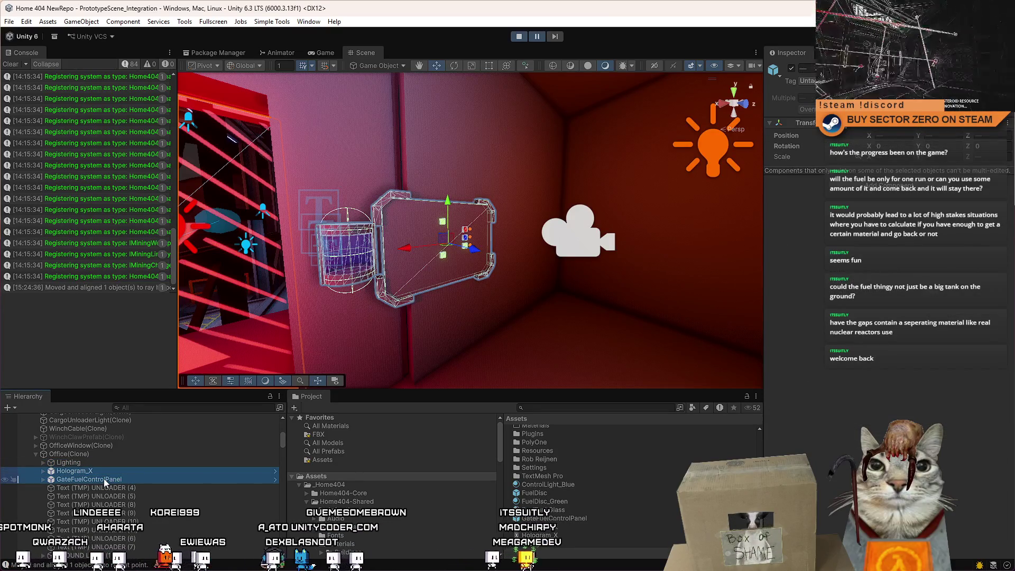
pyautogui.click(520, 37)
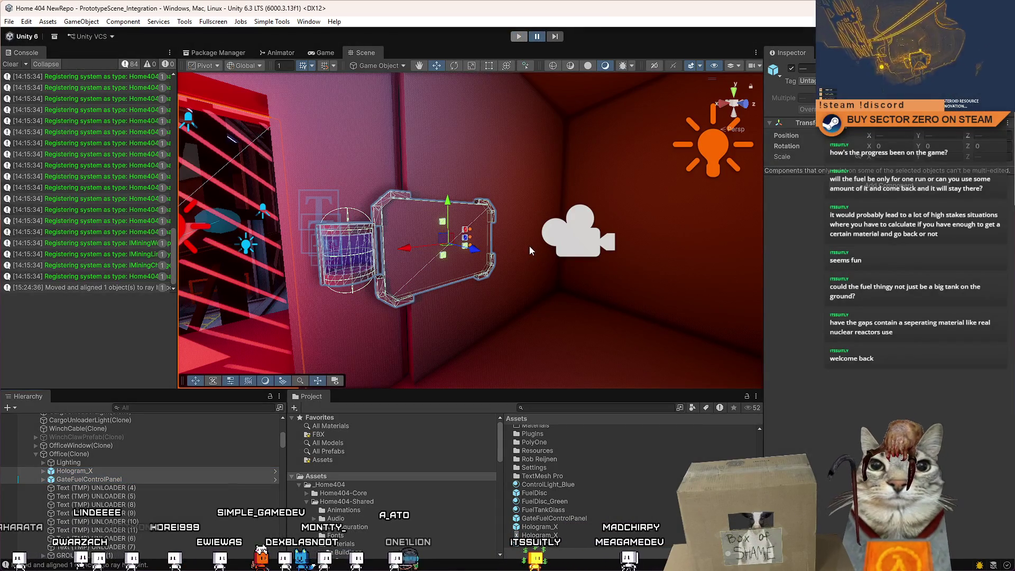
# Search the Project for 'office' and open the Office prefab for editing.
pyautogui.click(559, 408)
pyautogui.write('office')
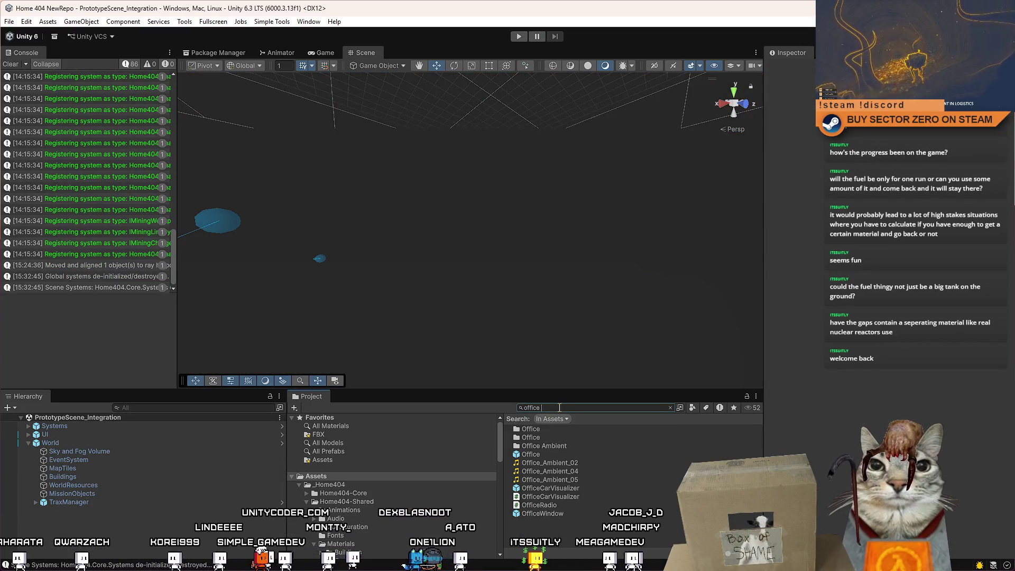
pyautogui.click(548, 455)
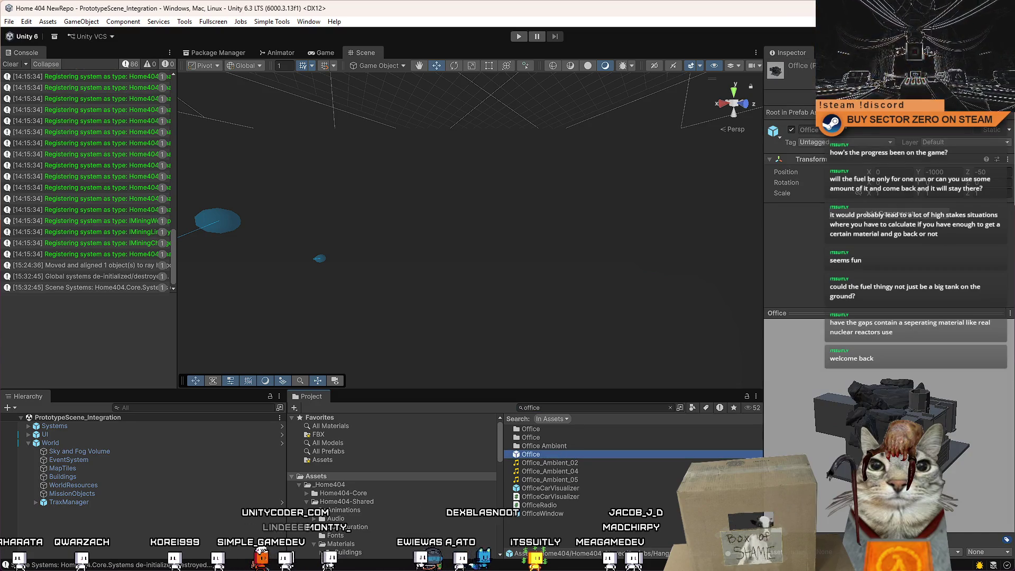
pyautogui.doubleClick(548, 456)
# Move the pasted Hologram_X and GateFuelControlPanel into the building and under the Office root.
pyautogui.click(505, 270)
pyautogui.moveTo(505, 269)
pyautogui.mouseDown()
pyautogui.moveTo(619, 295)
pyautogui.moveTo(357, 294)
pyautogui.moveTo(563, 229)
pyautogui.moveTo(769, 197)
pyautogui.moveTo(990, 241)
pyautogui.moveTo(485, 115)
pyautogui.mouseUp()
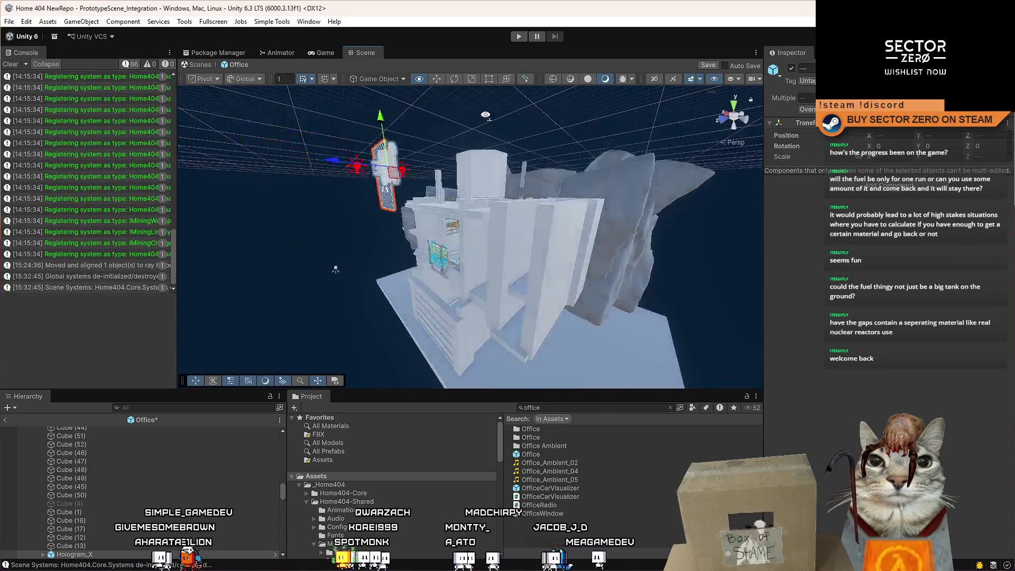
pyautogui.moveTo(394, 172); pyautogui.dragTo(528, 253)
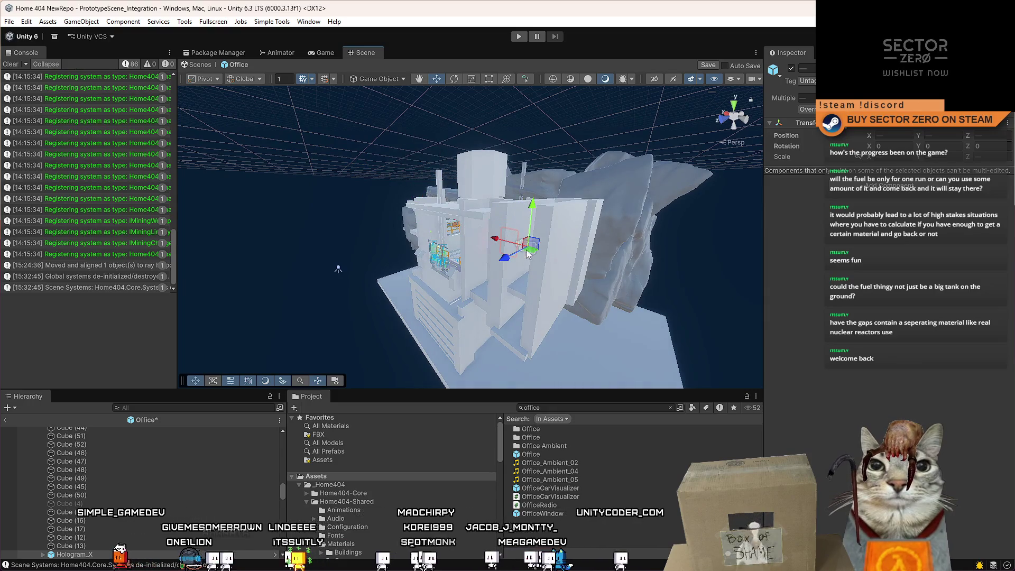
pyautogui.moveTo(281, 491); pyautogui.dragTo(290, 451)
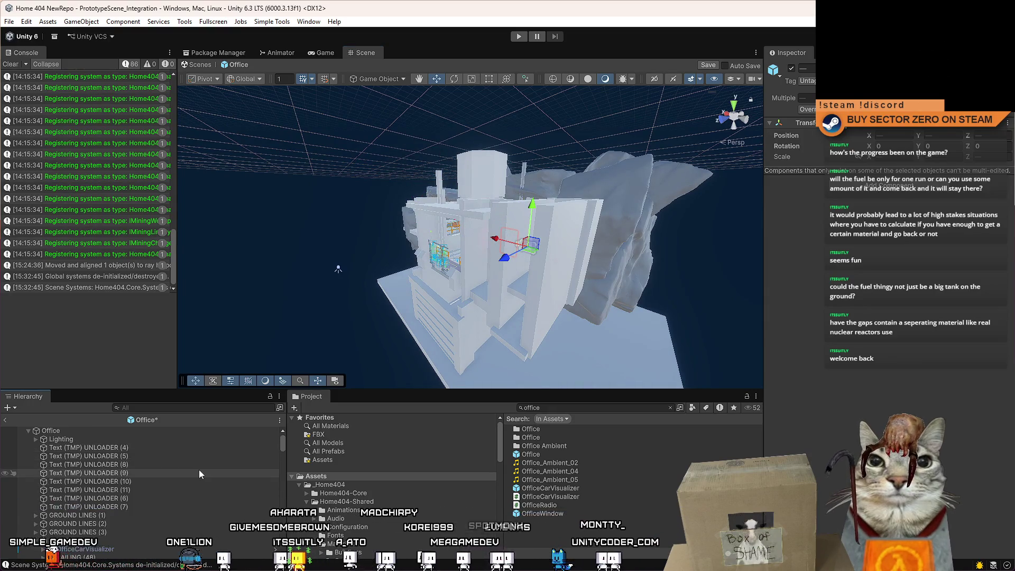
pyautogui.moveTo(80, 440); pyautogui.dragTo(81, 444)
pyautogui.moveTo(497, 275)
pyautogui.mouseDown()
pyautogui.moveTo(546, 278)
pyautogui.moveTo(442, 212)
pyautogui.moveTo(394, 326)
pyautogui.mouseUp()
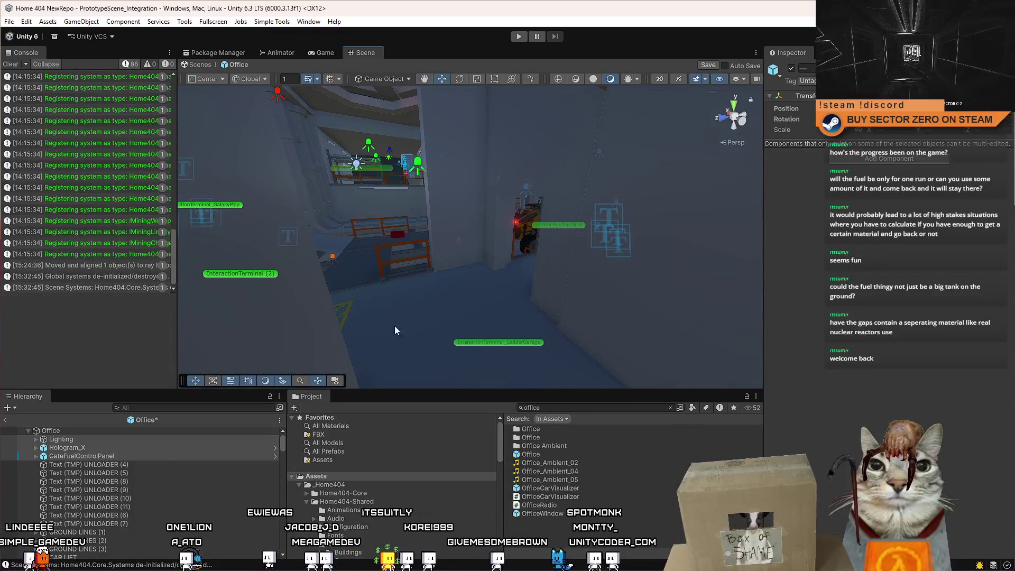
# Select only Hologram_X and GateFuelControlPanel and frame them on the wall inside the office.
pyautogui.click(93, 446)
pyautogui.keyDown('shift'); pyautogui.click(87, 455); pyautogui.keyUp('shift')
pyautogui.press('z')
pyautogui.moveTo(497, 212); pyautogui.dragTo(514, 182)
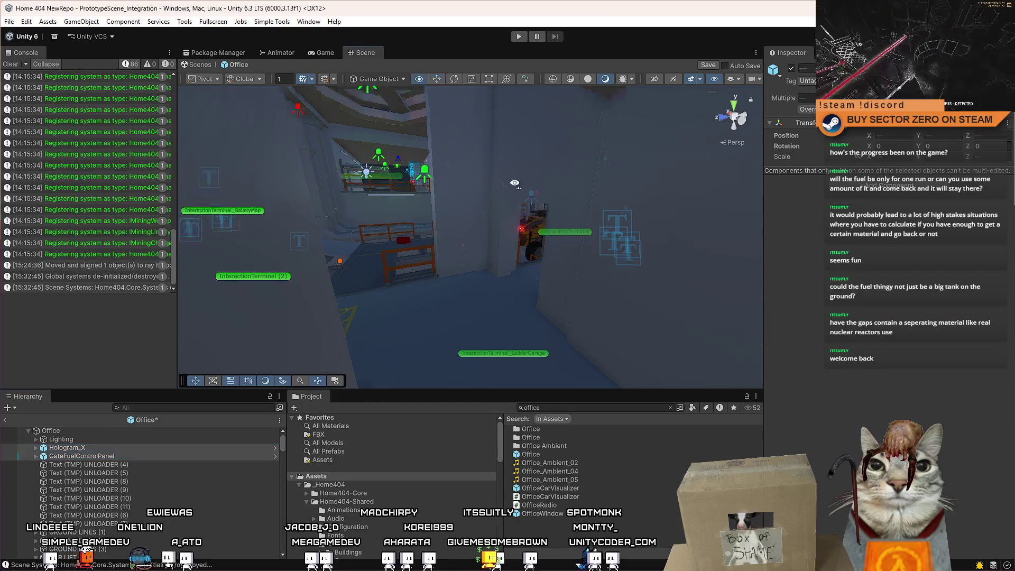
pyautogui.press('f')
pyautogui.moveTo(397, 163)
pyautogui.mouseDown()
pyautogui.moveTo(784, 318)
pyautogui.moveTo(825, 277)
pyautogui.moveTo(491, 199)
pyautogui.moveTo(494, 230)
pyautogui.moveTo(480, 239)
pyautogui.moveTo(688, 183)
pyautogui.moveTo(623, 206)
pyautogui.moveTo(650, 231)
pyautogui.moveTo(544, 344)
pyautogui.moveTo(608, 340)
pyautogui.moveTo(617, 326)
pyautogui.moveTo(663, 91)
pyautogui.moveTo(602, 239)
pyautogui.moveTo(704, 306)
pyautogui.moveTo(615, 253)
pyautogui.moveTo(592, 317)
pyautogui.moveTo(575, 311)
pyautogui.moveTo(590, 230)
pyautogui.moveTo(555, 243)
pyautogui.mouseUp()
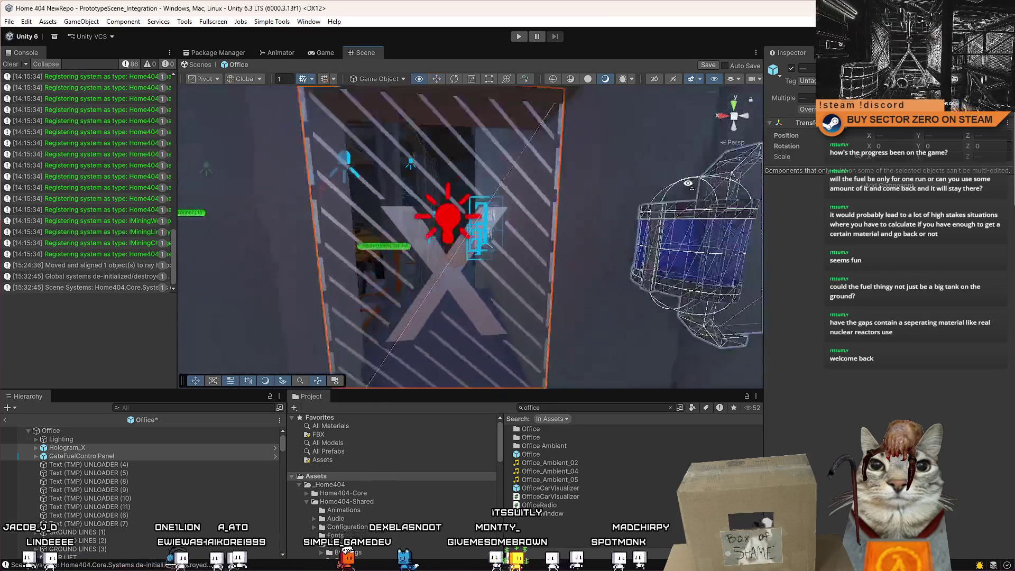
pyautogui.scroll(-5, 688, 183)
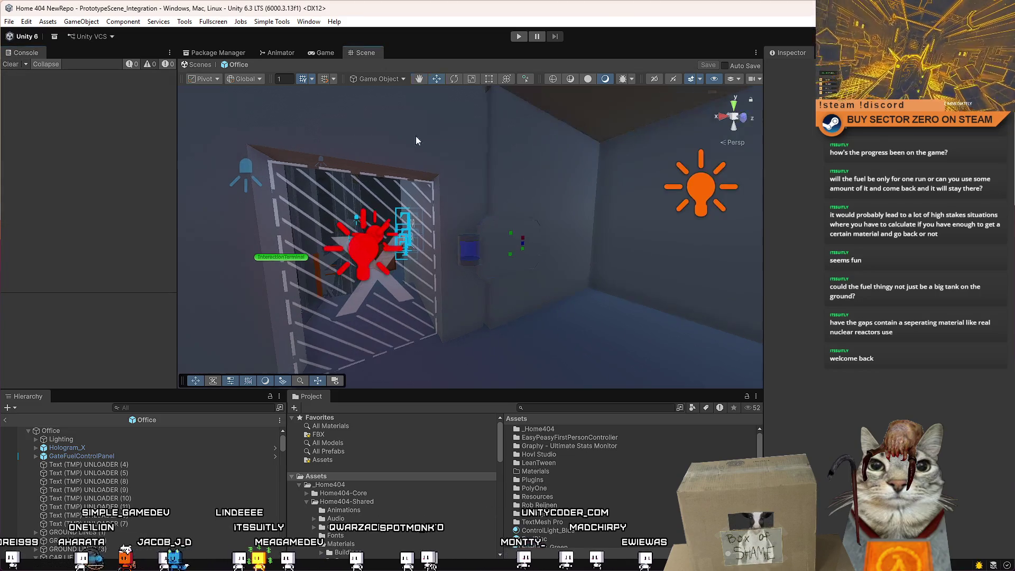
# Leave the Office prefab for the main scene, enter play mode and click PLAY on the Drift Miners menu.
pyautogui.click(328, 51)
pyautogui.click(361, 53)
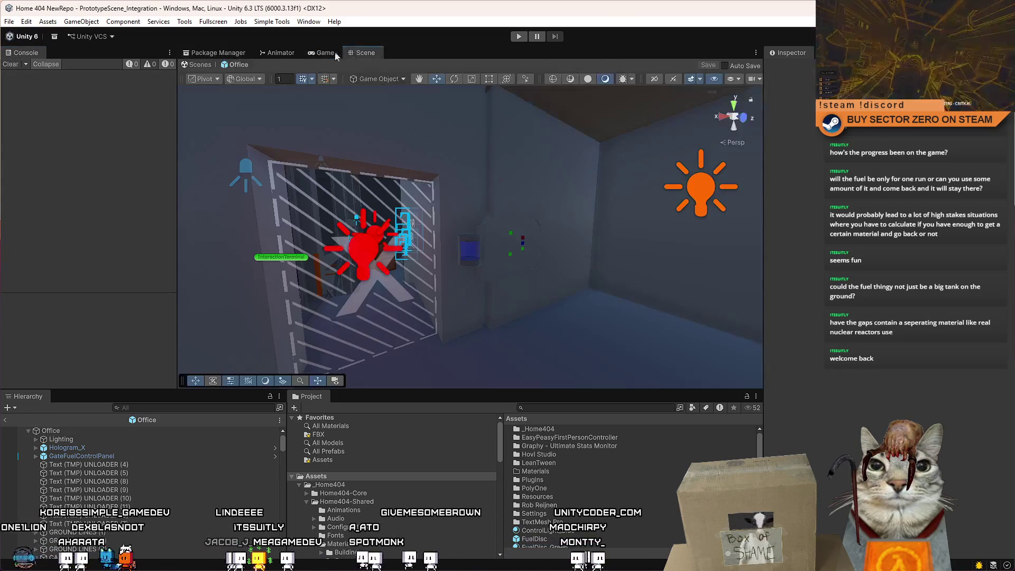
pyautogui.click(196, 67)
pyautogui.click(324, 52)
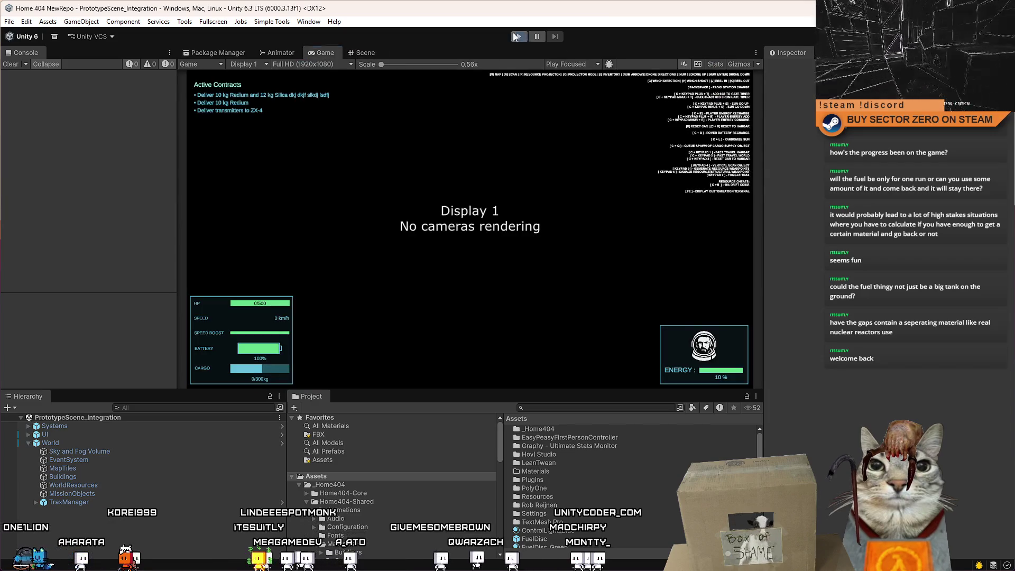
pyautogui.click(517, 36)
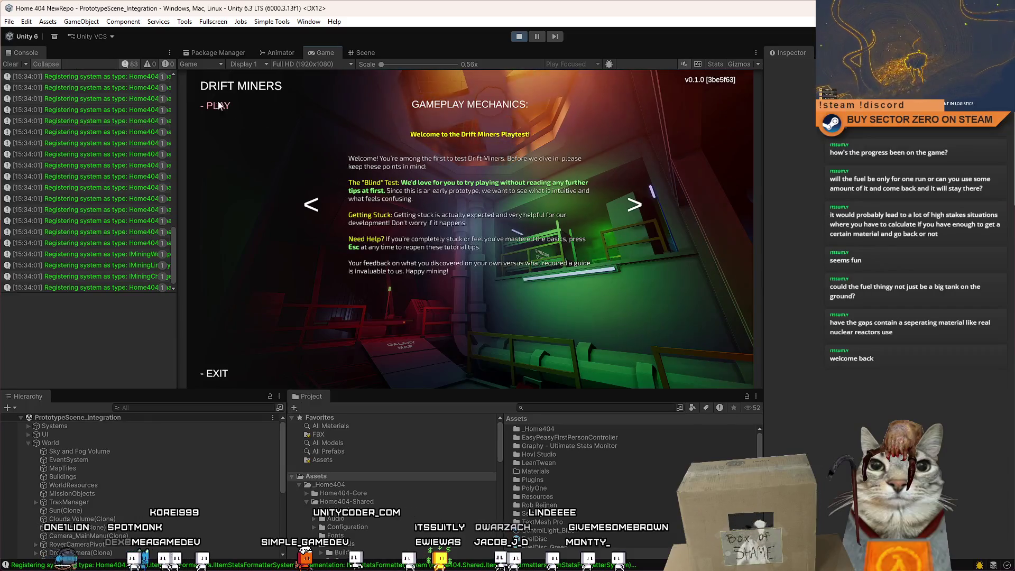
pyautogui.click(218, 105)
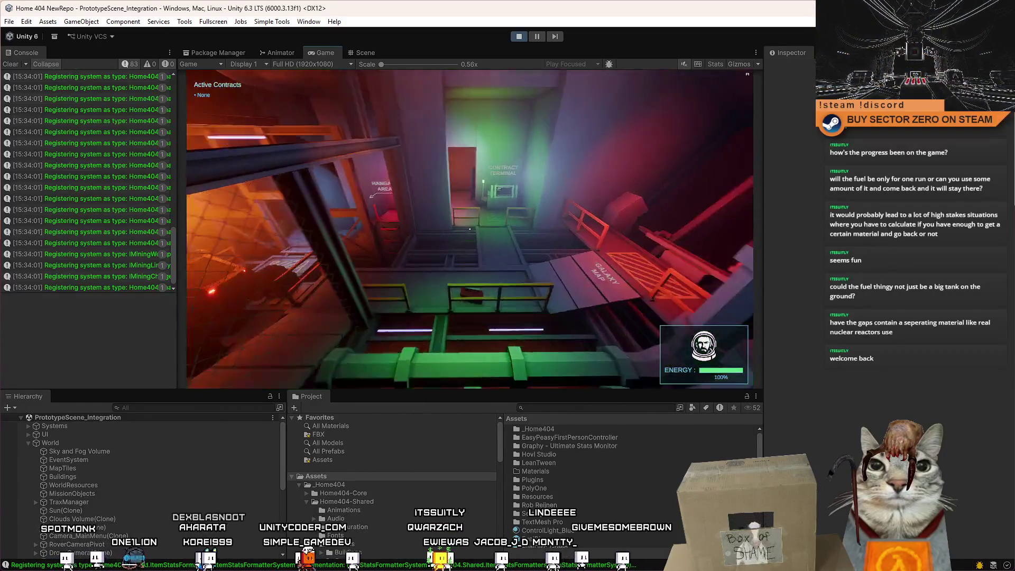
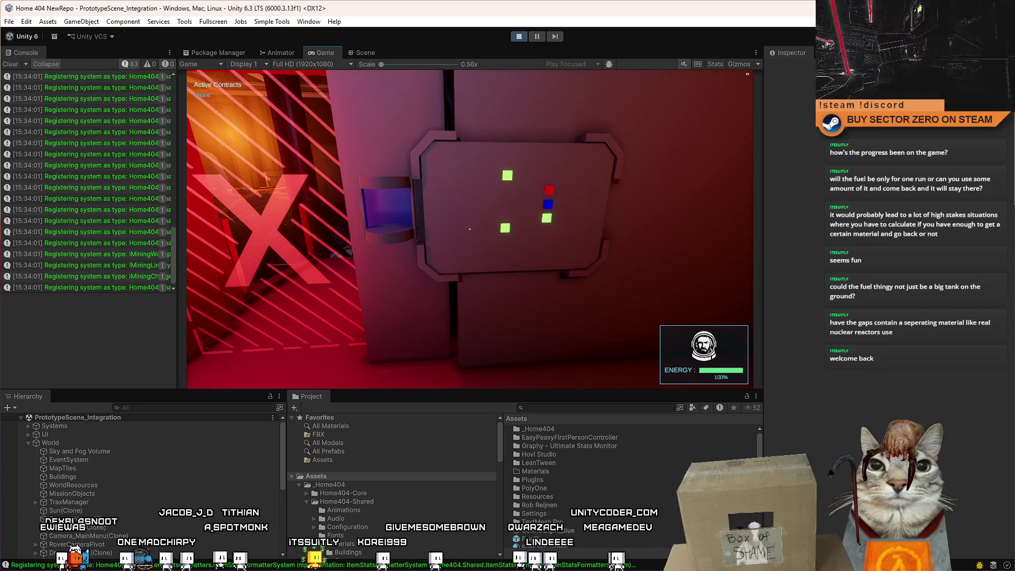
# Walk the player up to the wall panel, backing off to see the whole X door.
pyautogui.press('w')
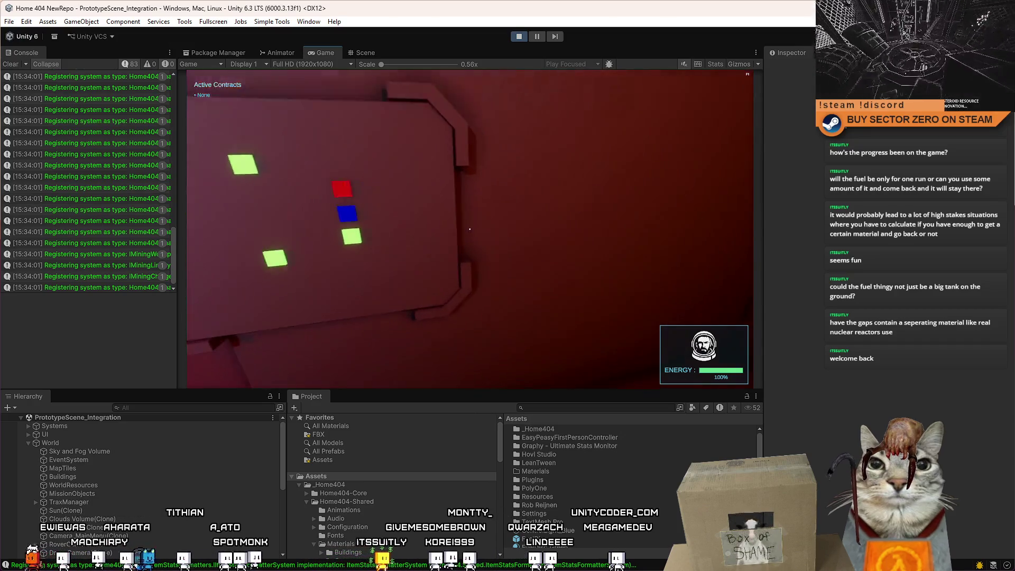
pyautogui.moveTo(469, 229)
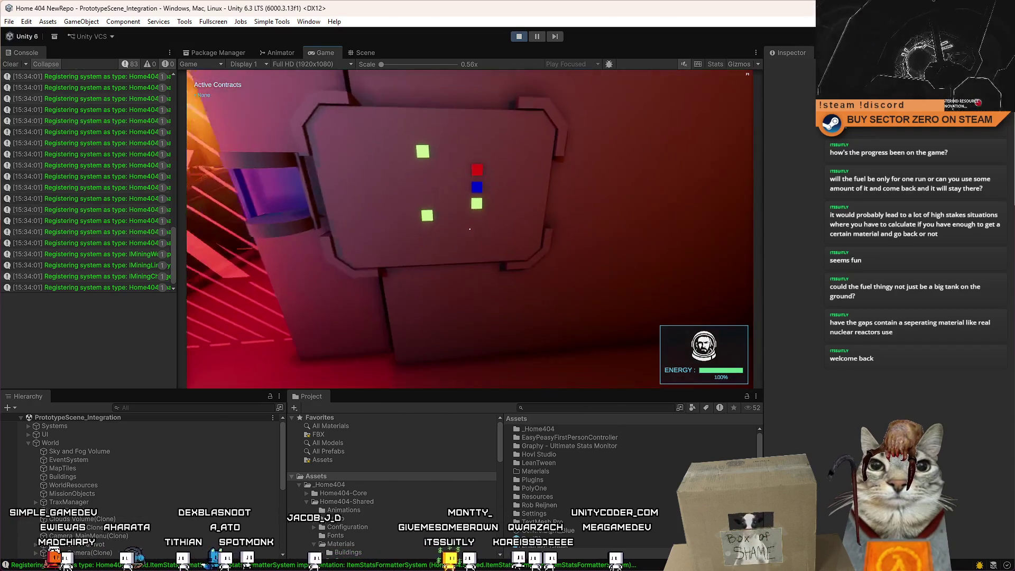
pyautogui.press('s')
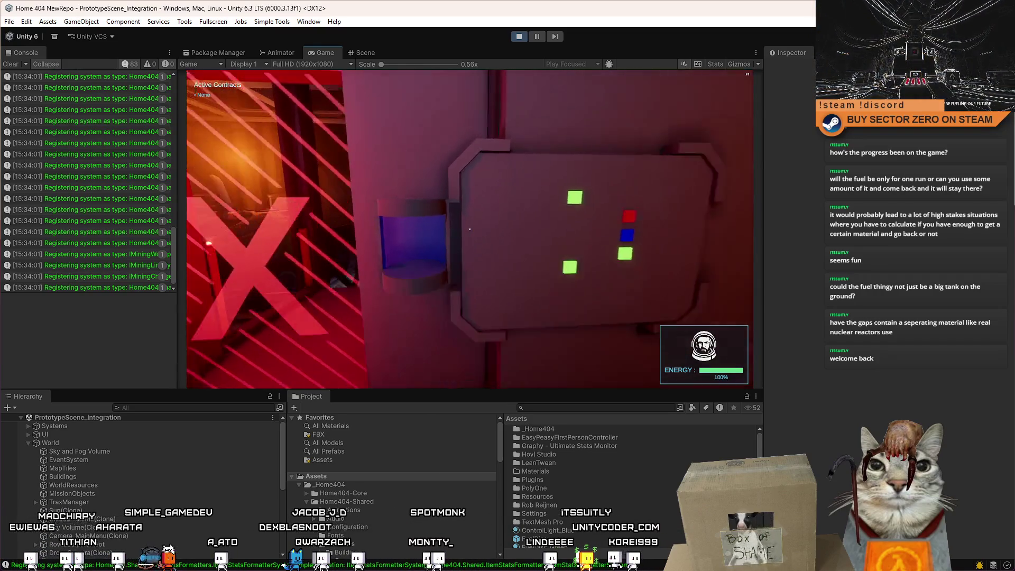
pyautogui.press('w')
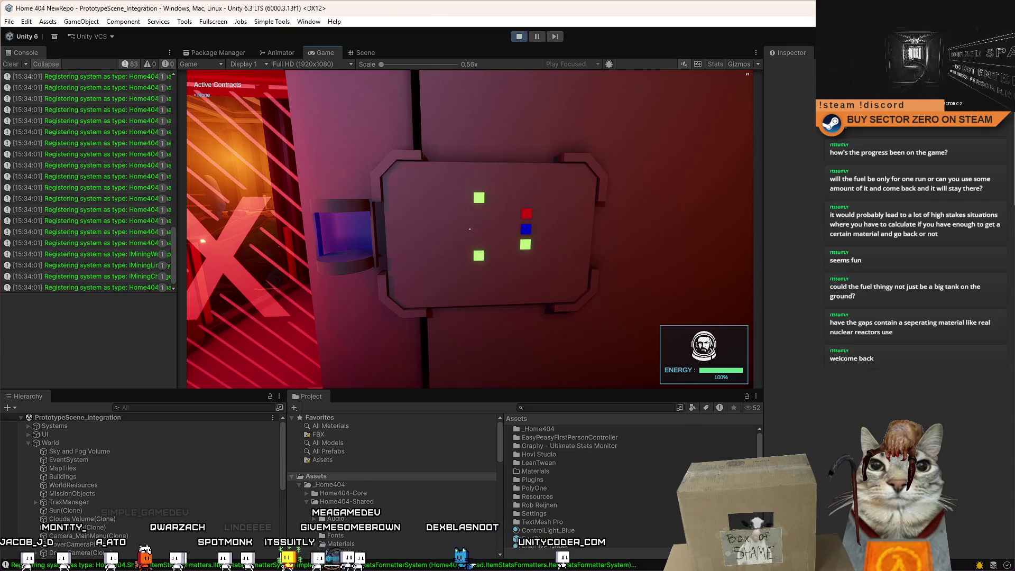
pyautogui.press('d')
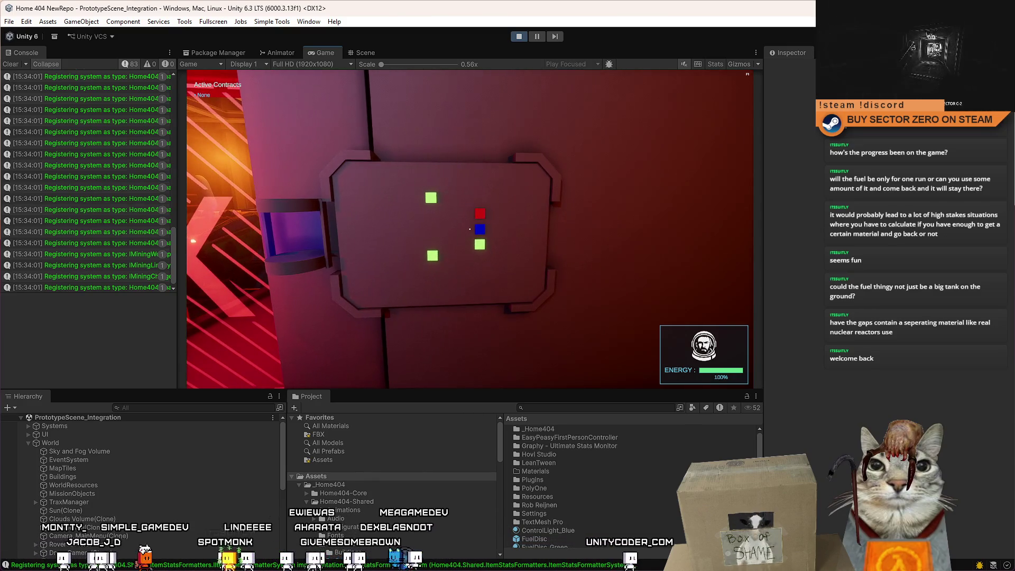
pyautogui.press('w')
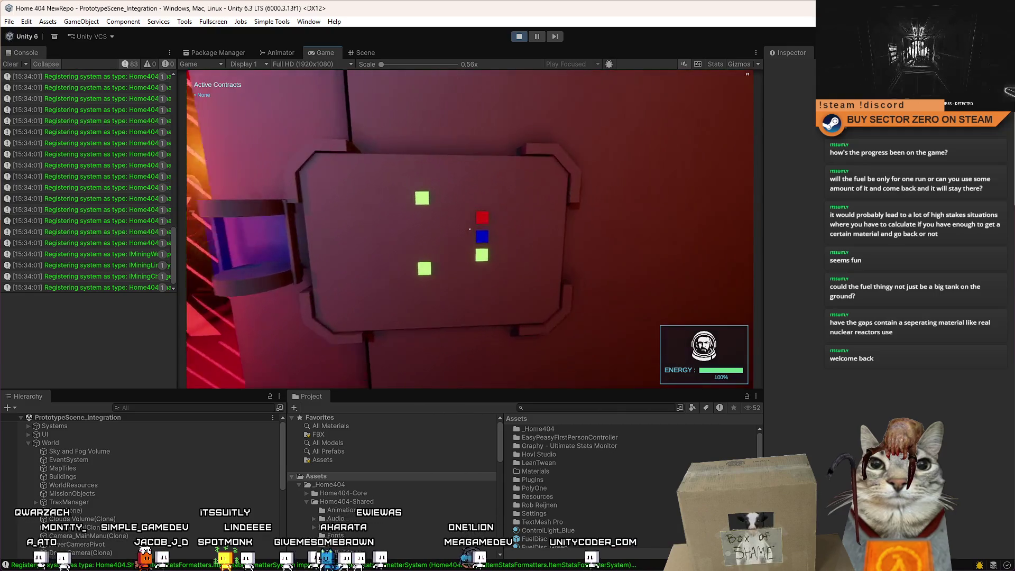
pyautogui.press('d')
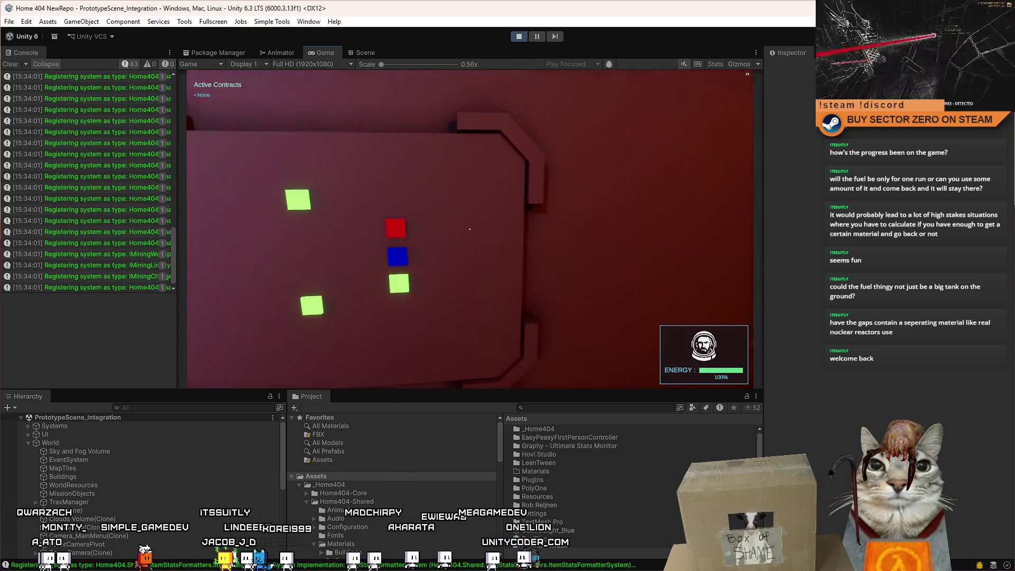
pyautogui.press('a')
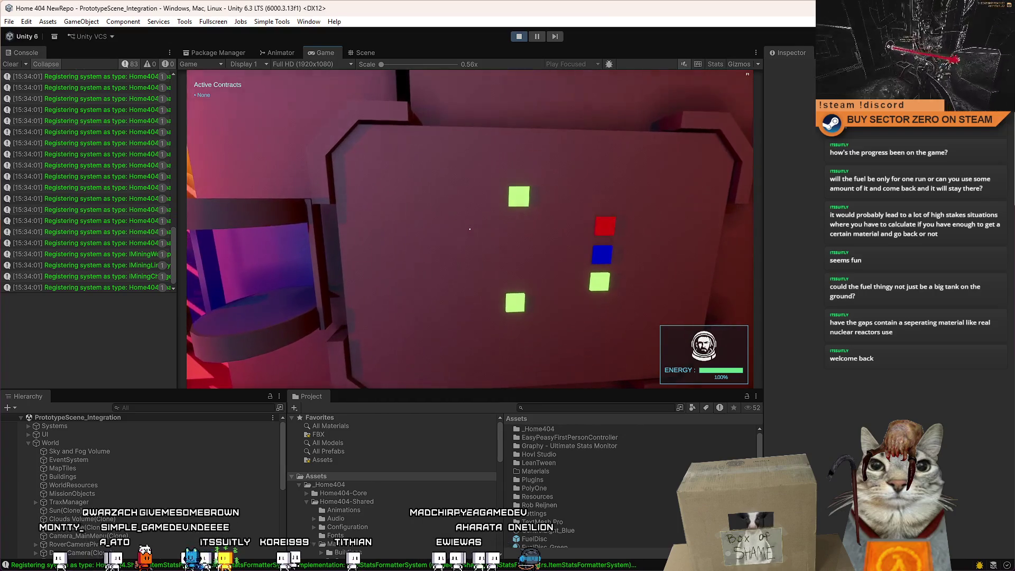
pyautogui.press('s')
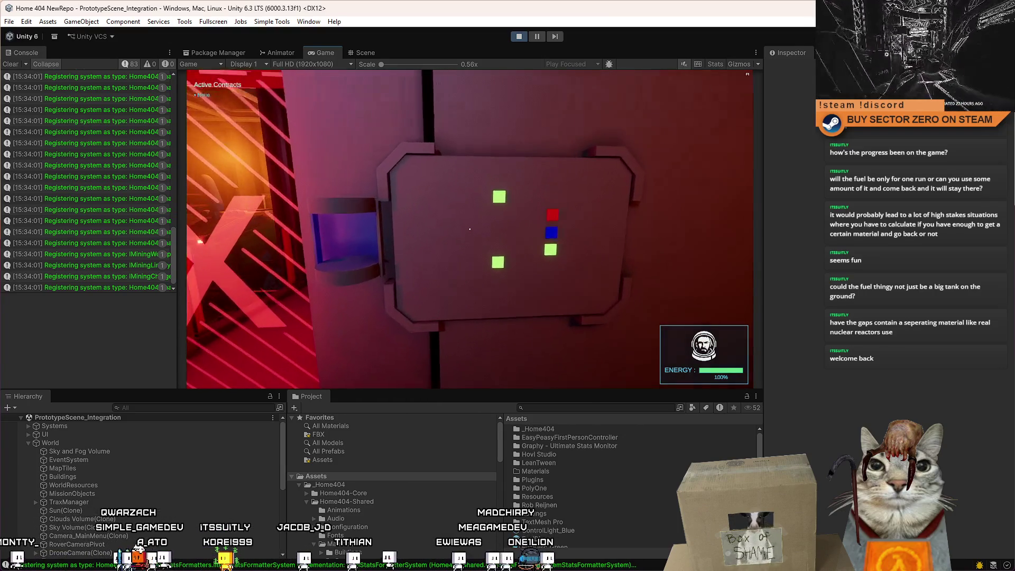
pyautogui.press('d')
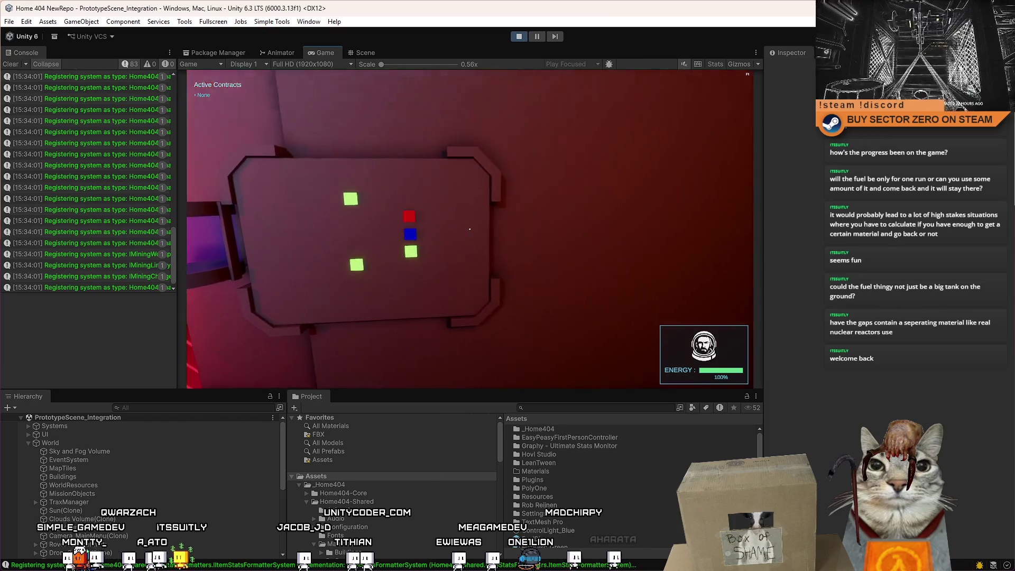
pyautogui.press('a')
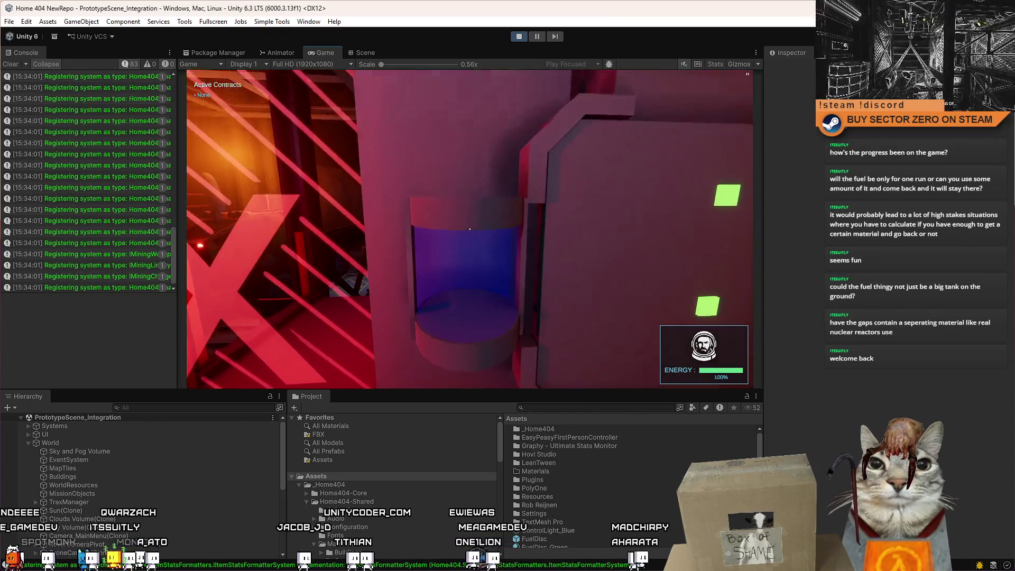
pyautogui.press('s')
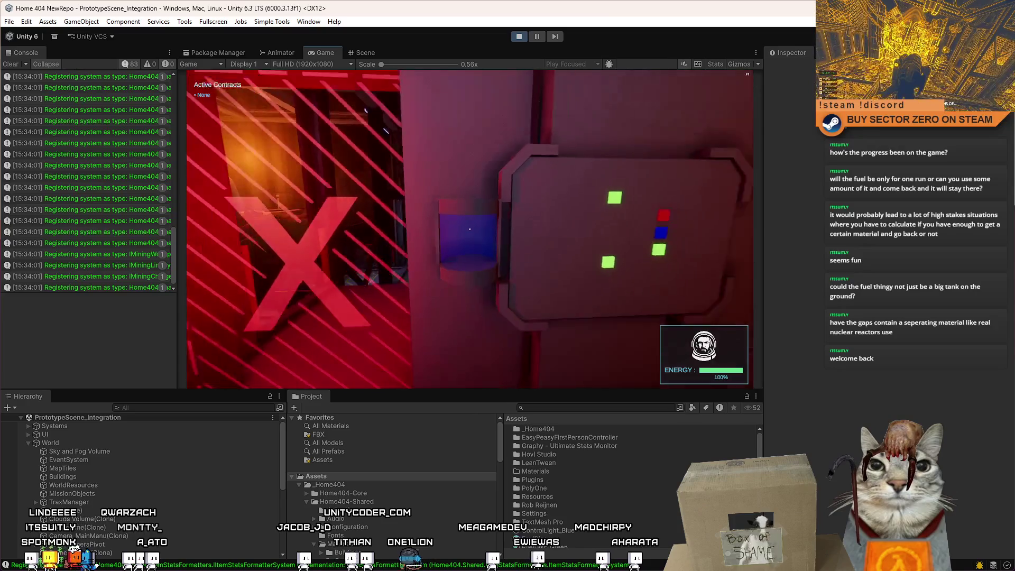
# Close in on the panel and aim at its red indicator, which turns orange.
pyautogui.press('w')
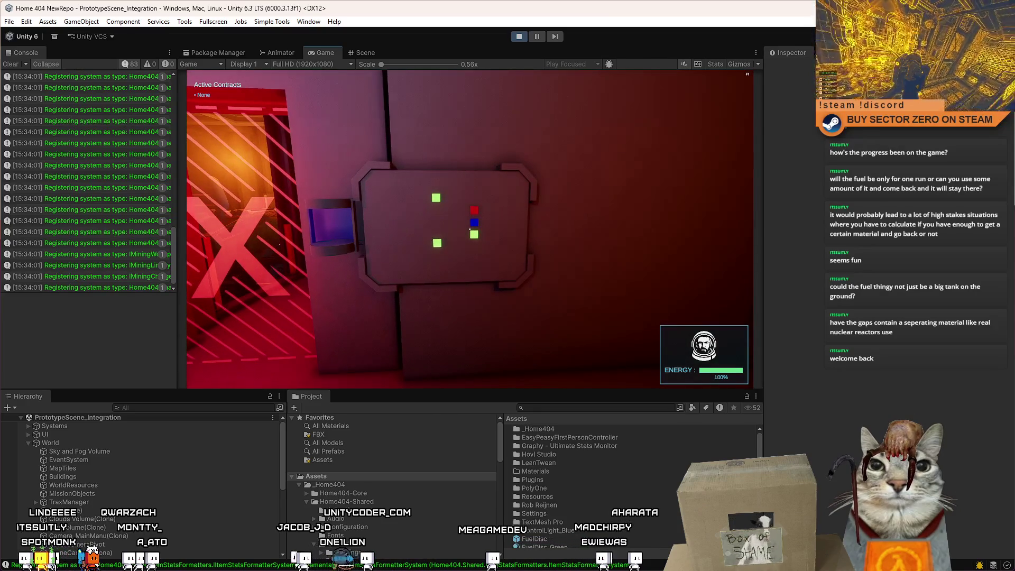
pyautogui.press('w')
pyautogui.press('a')
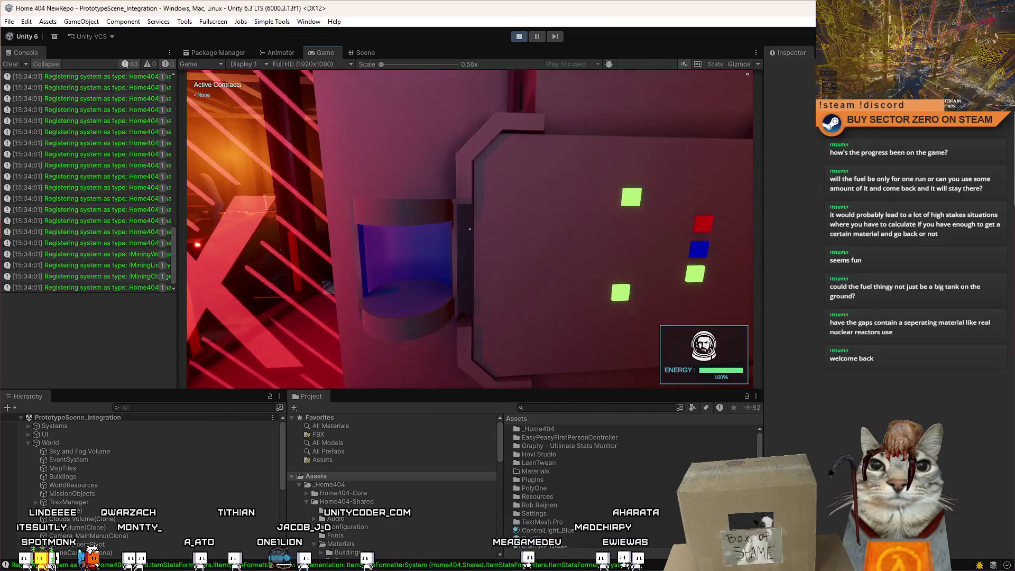
pyautogui.press('d')
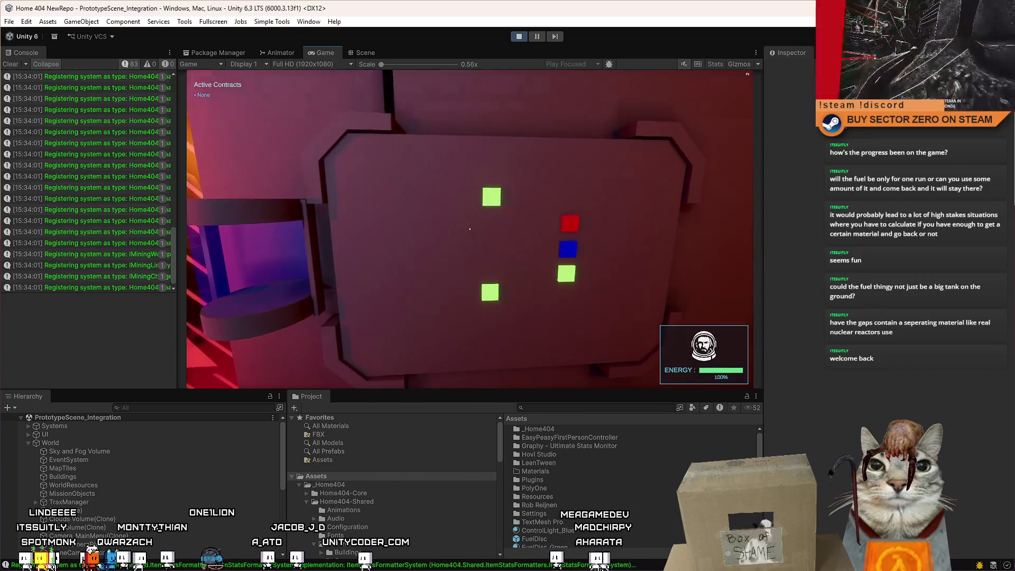
pyautogui.press('s')
pyautogui.press('w')
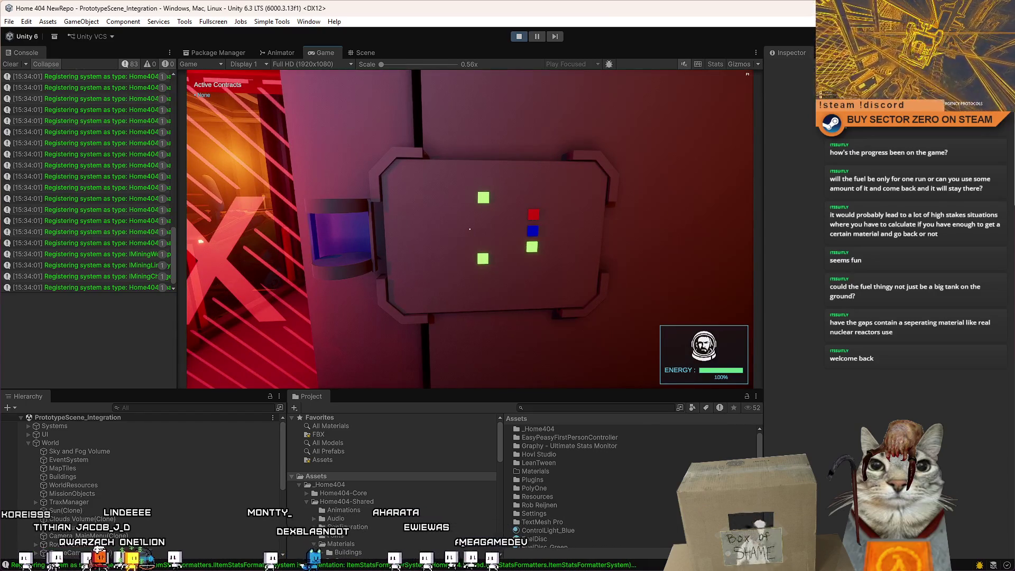
pyautogui.press('a')
pyautogui.press('d')
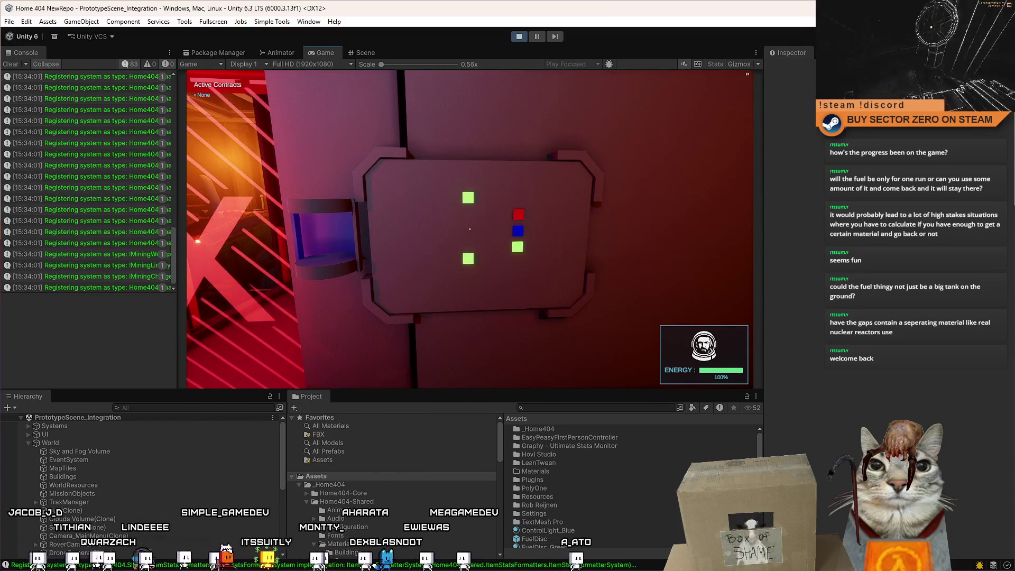
pyautogui.press('d')
pyautogui.press('a')
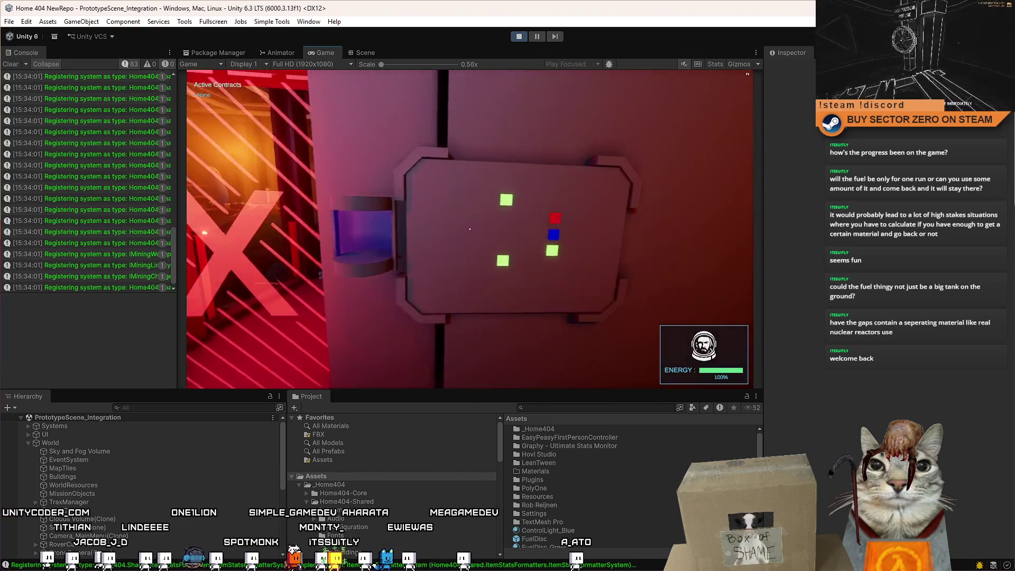
pyautogui.press('d')
pyautogui.press('a')
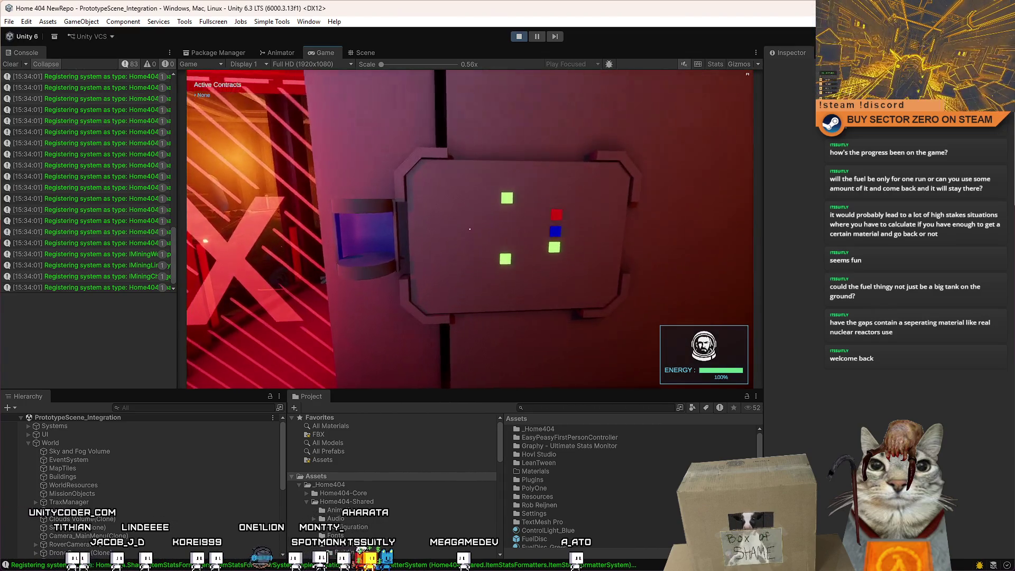
pyautogui.press('d')
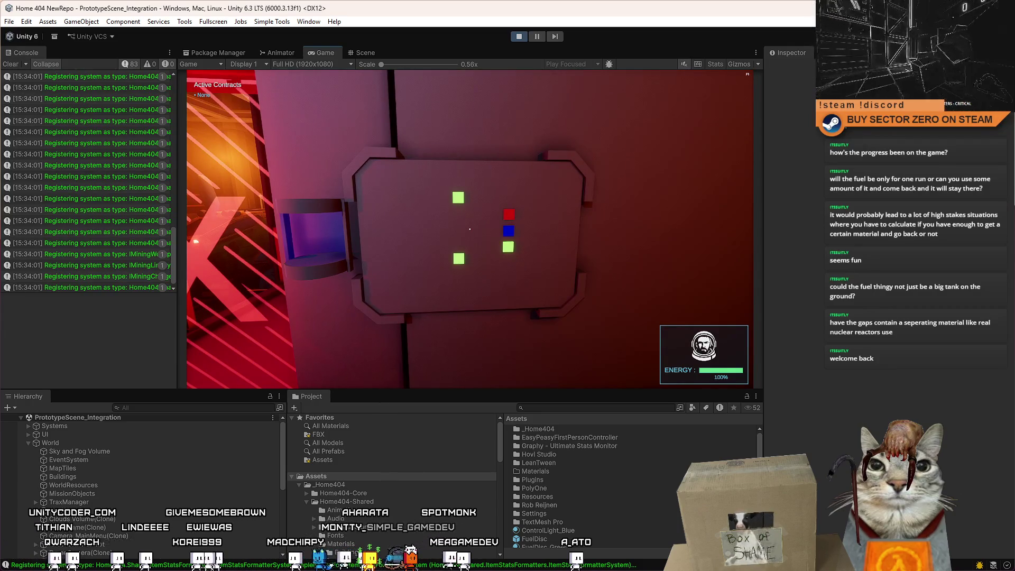
pyautogui.press('a')
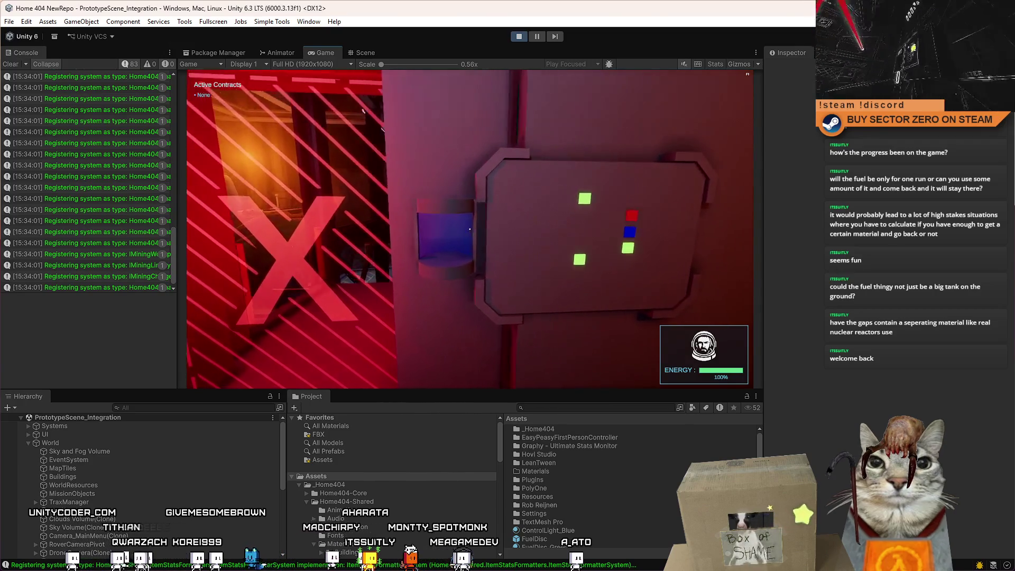
pyautogui.press('d')
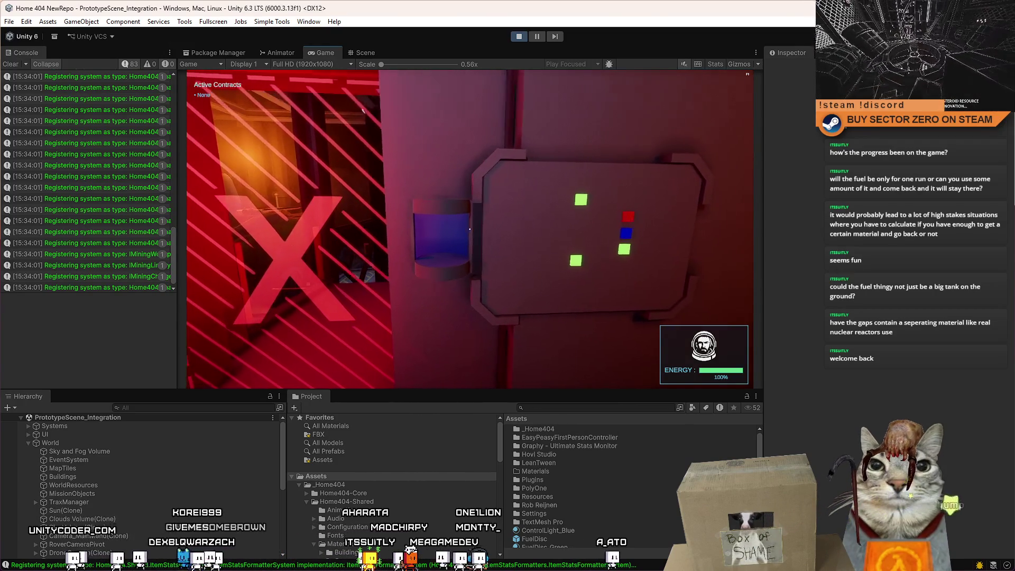
pyautogui.press('a')
pyautogui.press('d')
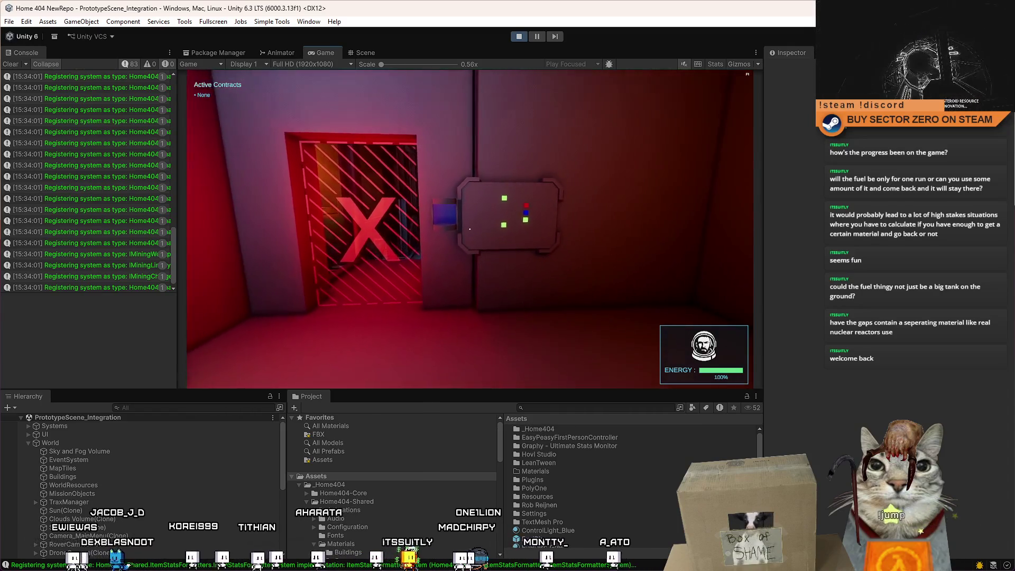
pyautogui.press('w')
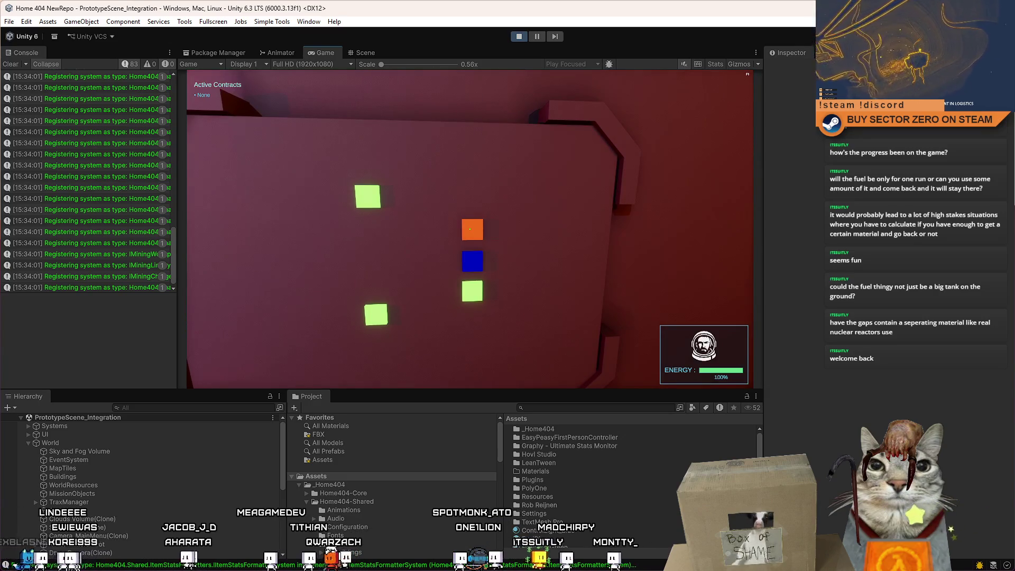
# Sway the player side to side while moving toward the wall panel.
pyautogui.press('a')
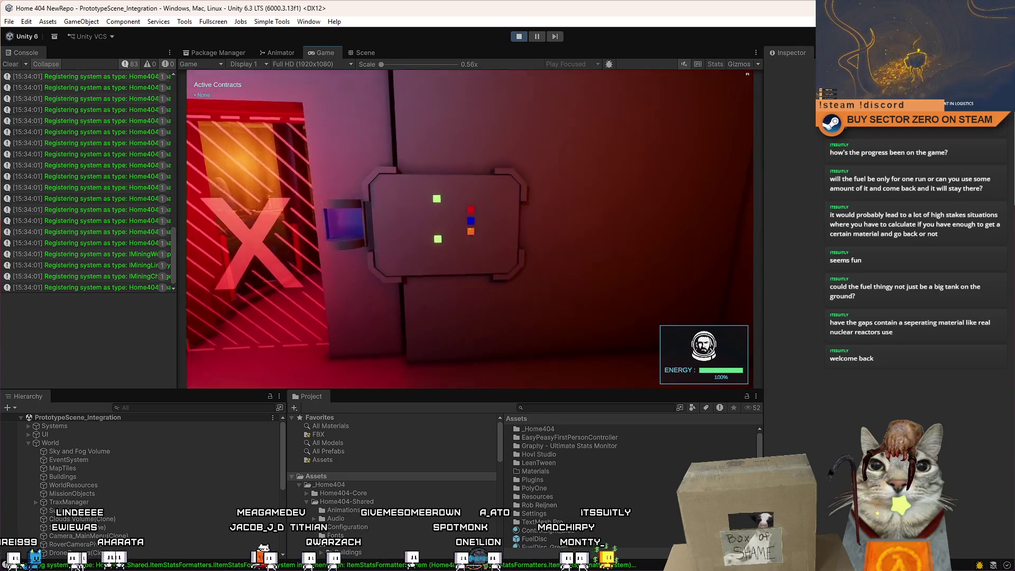
pyautogui.press('d')
pyautogui.press('a')
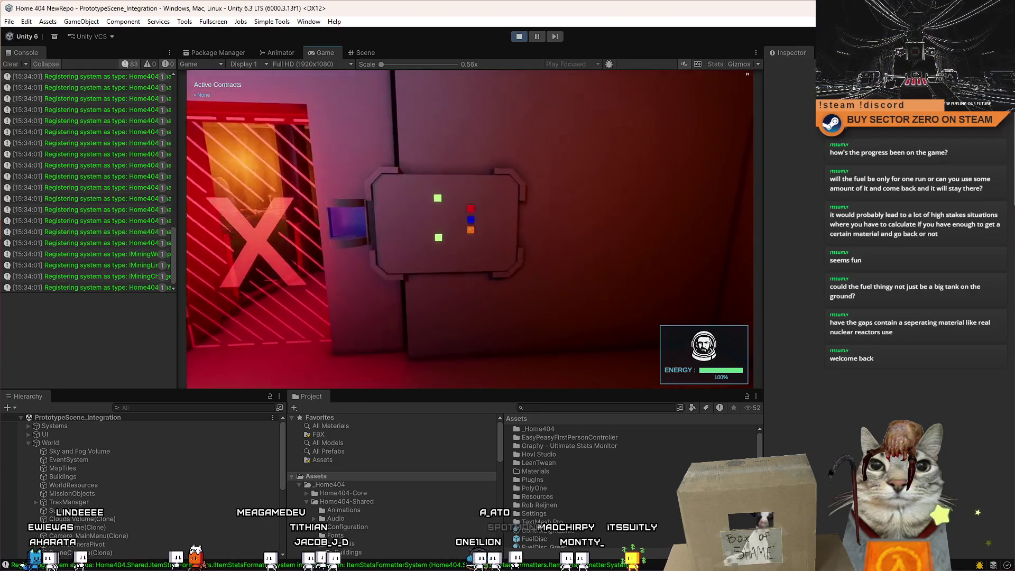
pyautogui.press('d')
pyautogui.press('a')
pyautogui.press('d')
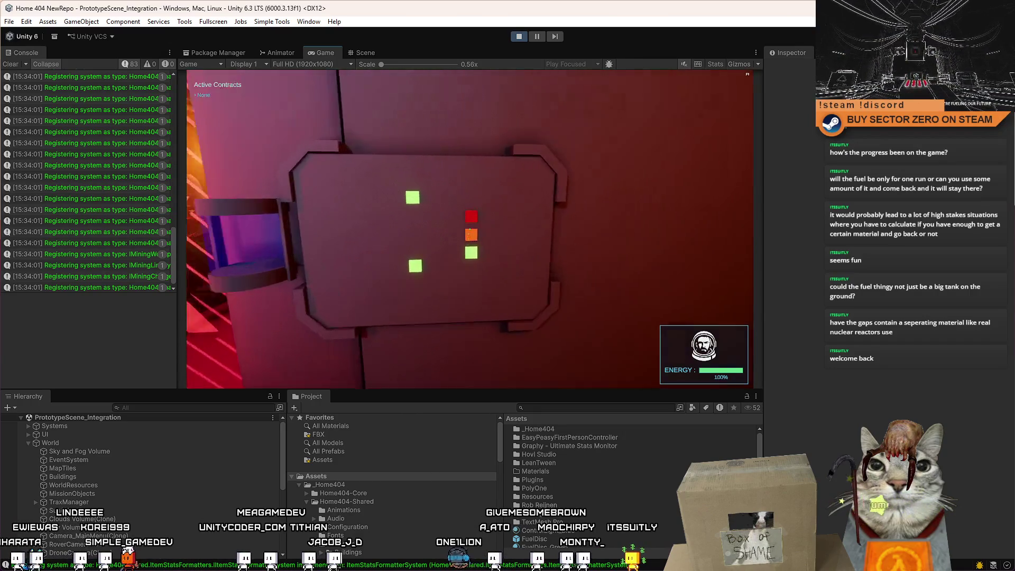
pyautogui.press('w')
pyautogui.press('a')
pyautogui.press('d')
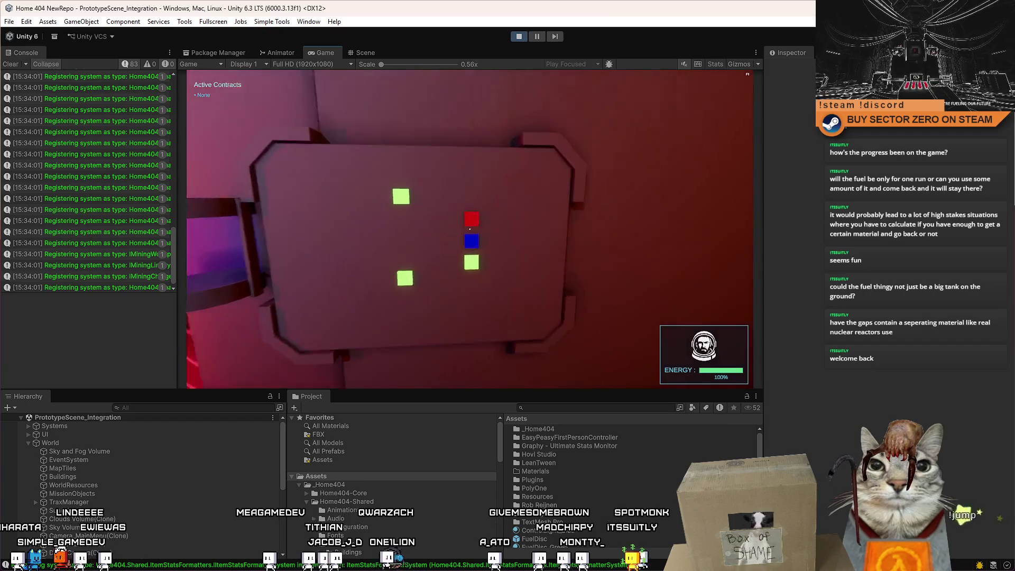
pyautogui.press('a')
pyautogui.press('d')
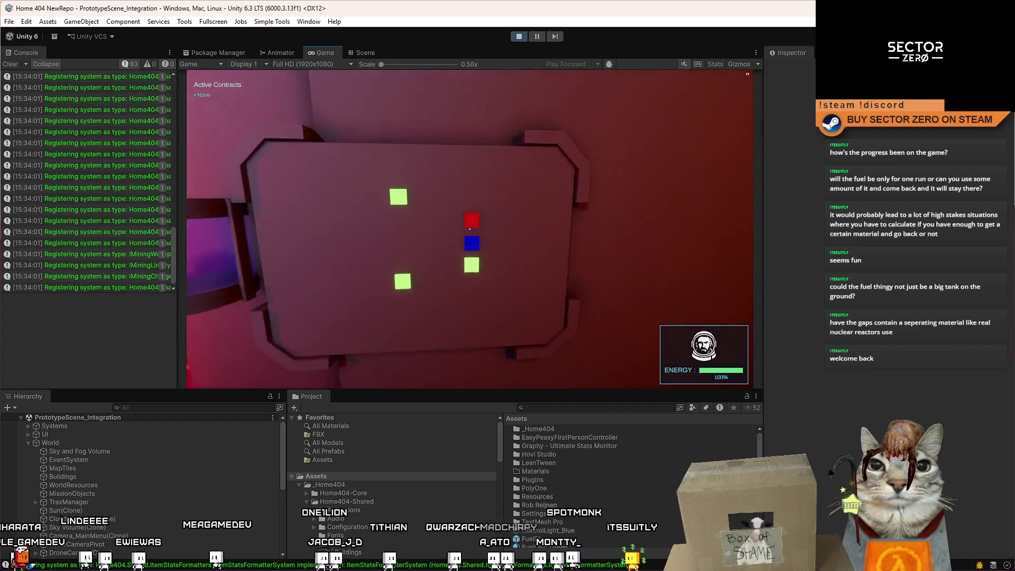
pyautogui.press('a')
pyautogui.press('d')
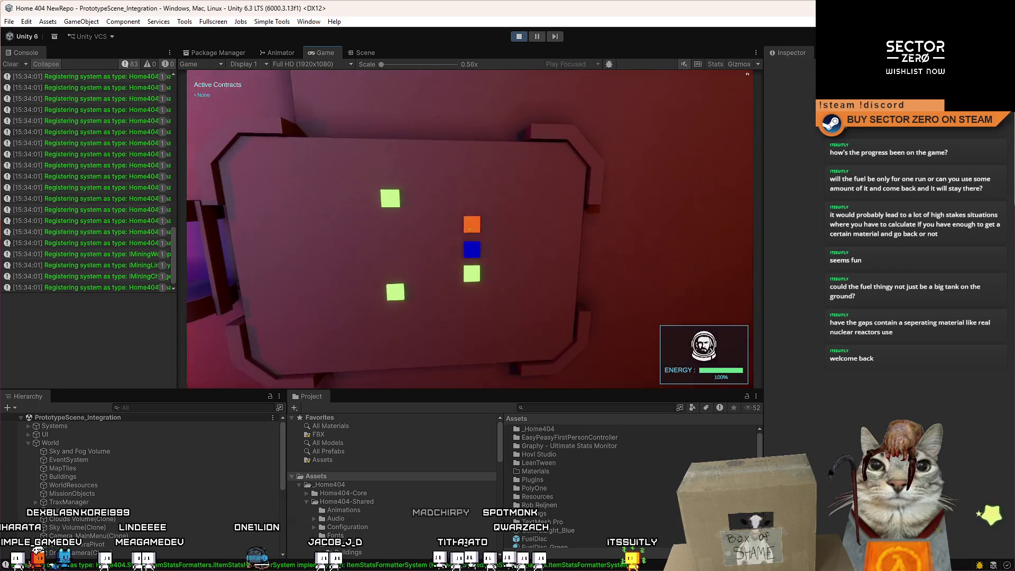
# Strafe to view the X sign, then line the crosshair up on the red square.
pyautogui.press('a')
pyautogui.press('s')
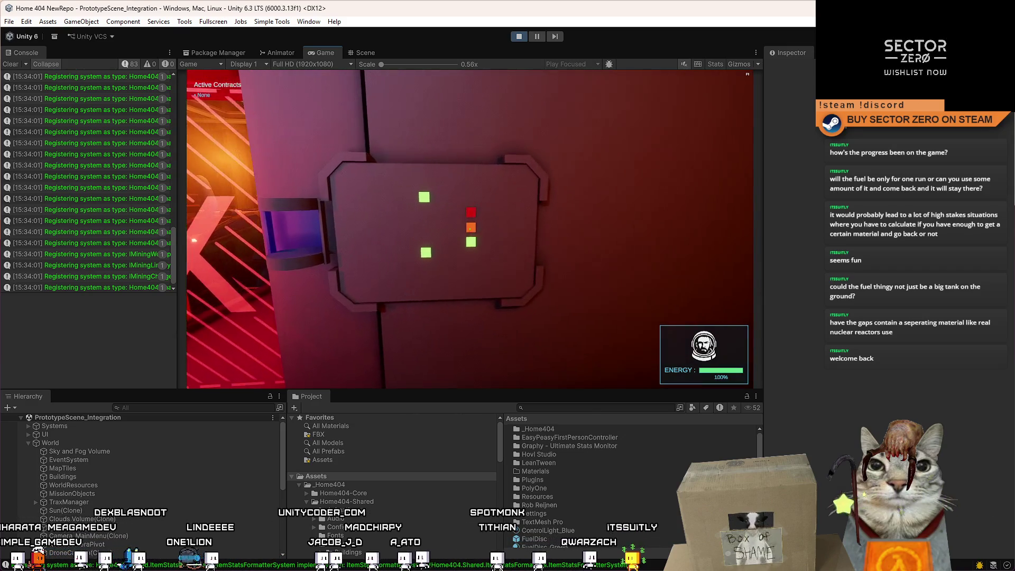
pyautogui.press('d')
pyautogui.press('w')
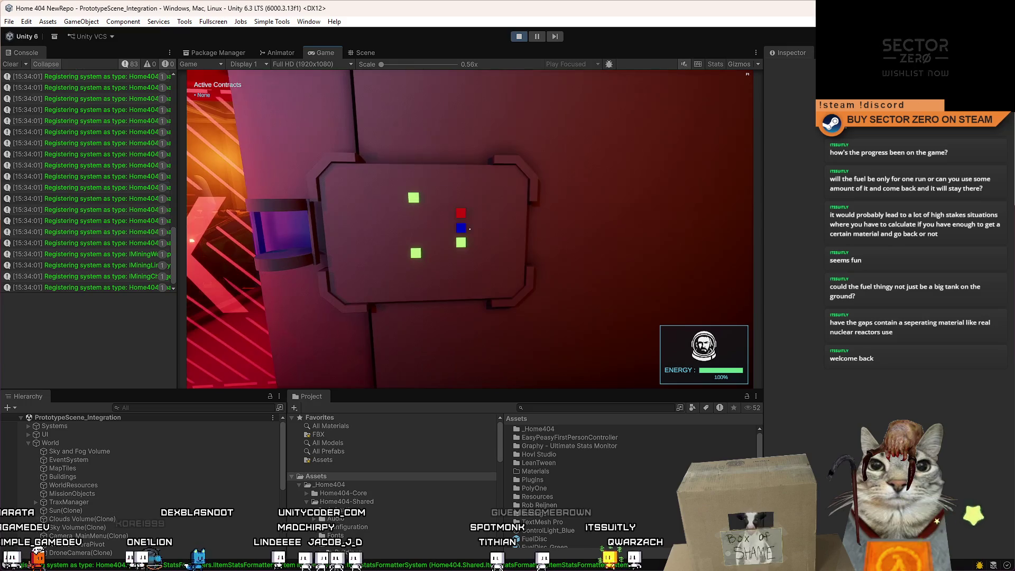
pyautogui.press('w')
pyautogui.press('a')
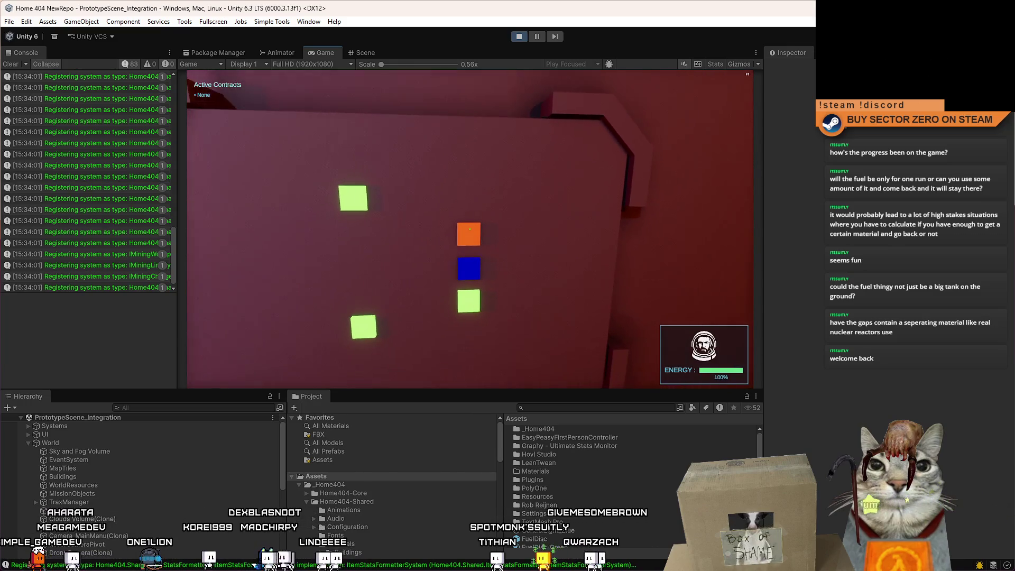
pyautogui.press('s')
pyautogui.press('a')
pyautogui.press('d')
pyautogui.press('w')
pyautogui.press('s')
pyautogui.press('a')
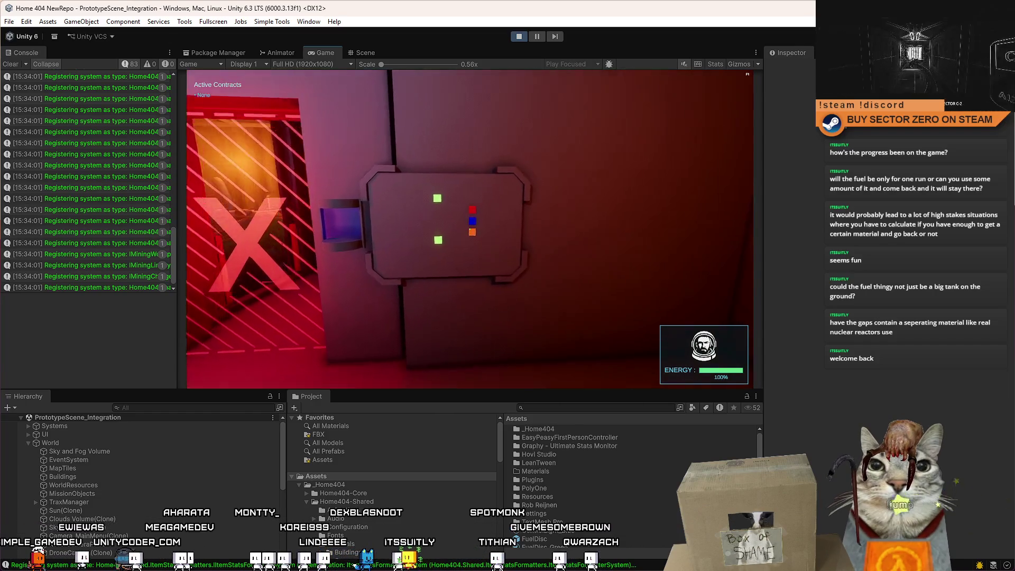
pyautogui.press('w')
pyautogui.press('a')
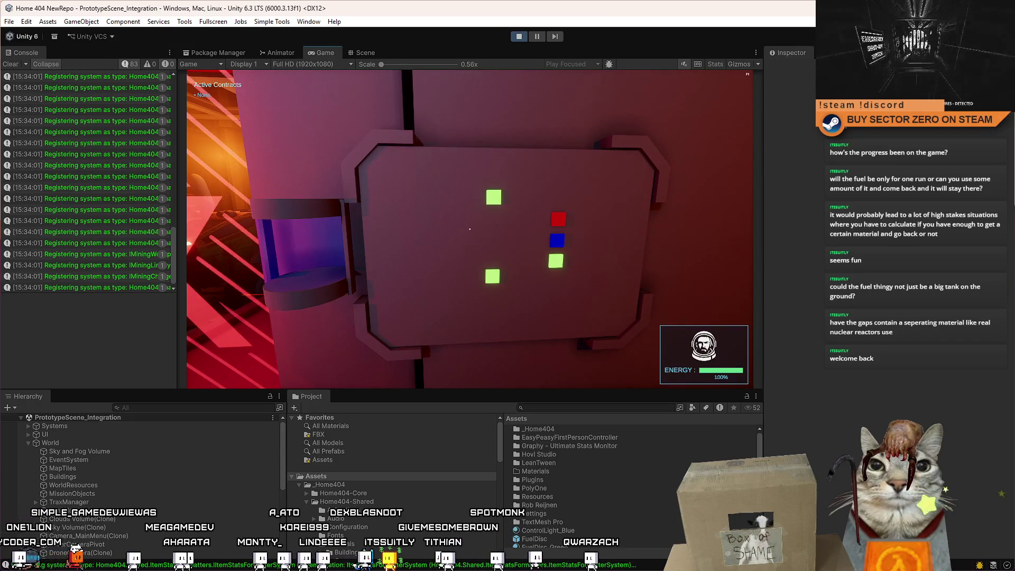
# Centre the panel head-on in view, then pause and exit Play mode.
pyautogui.press('s')
pyautogui.press('d')
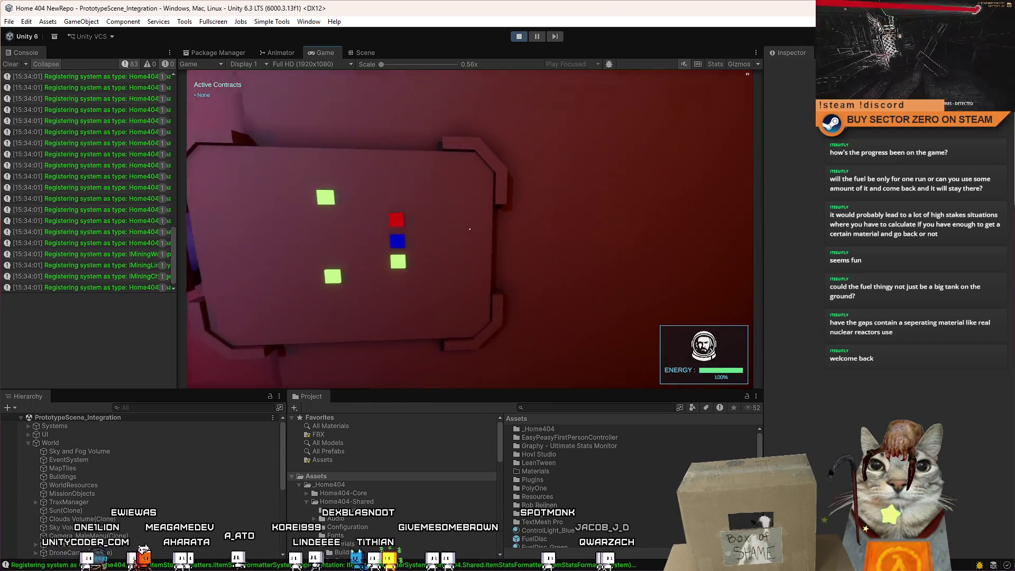
pyautogui.press('a')
pyautogui.press('w')
pyautogui.press('s')
pyautogui.press('a')
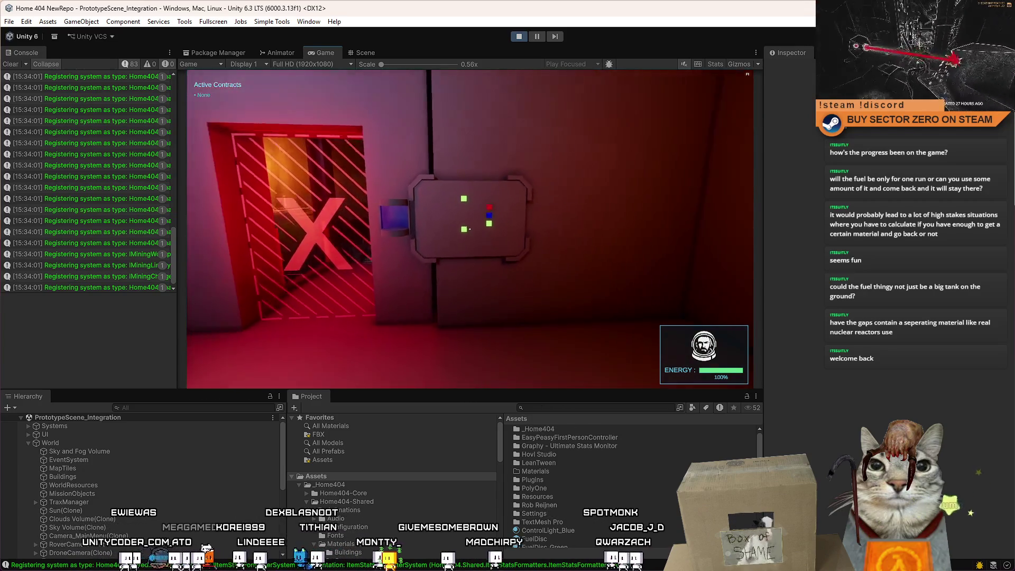
pyautogui.press('w')
pyautogui.press('Escape')
pyautogui.press('Escape')
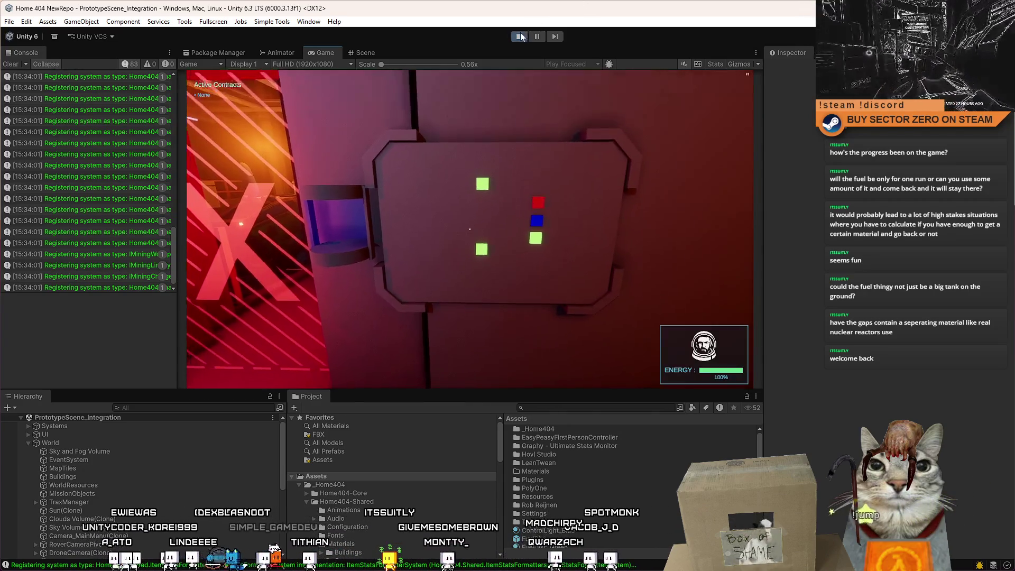
pyautogui.hotkey('ctrl', 'p')
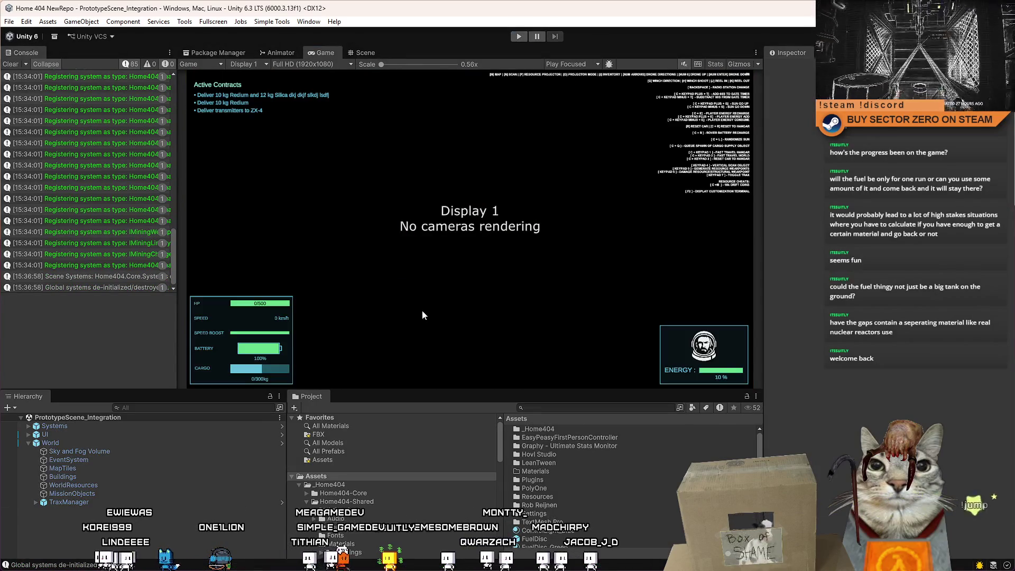
# Create a MonoBehaviour Script in the Assets folder named DriftFuelConsole.
pyautogui.scroll(-2, 630, 484)
pyautogui.scroll(2, 649, 473)
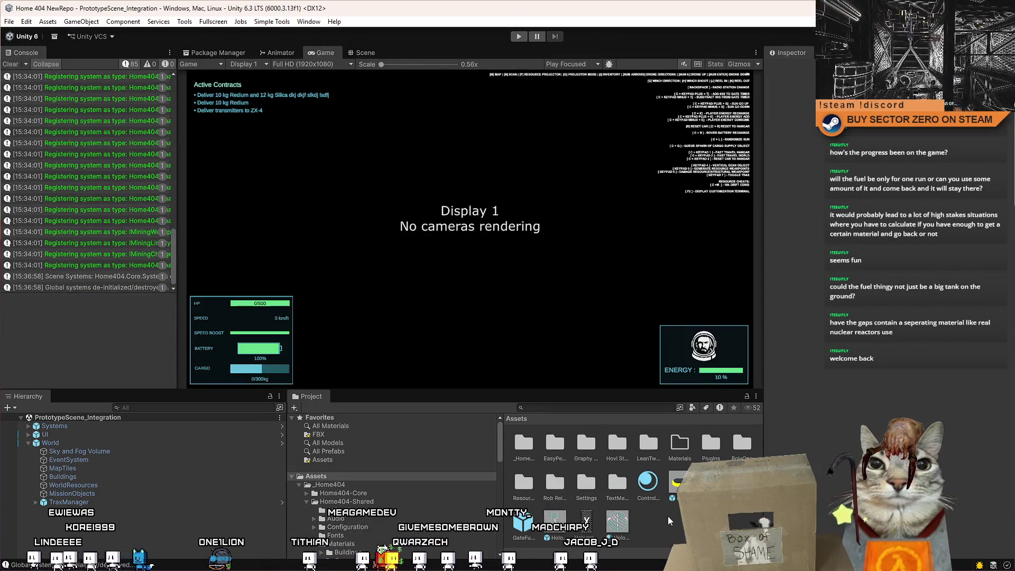
pyautogui.rightClick(601, 540)
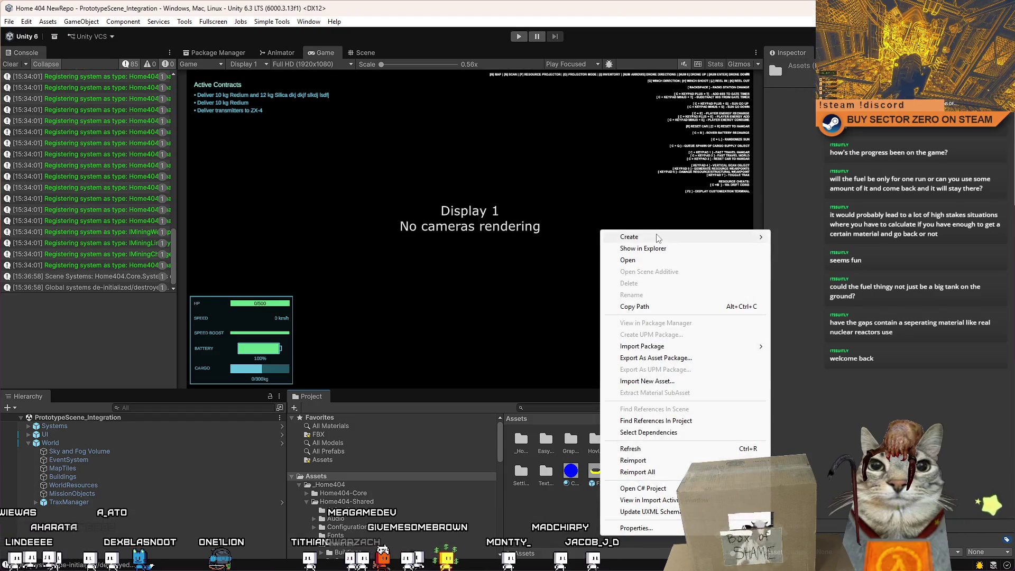
pyautogui.moveTo(655, 237)
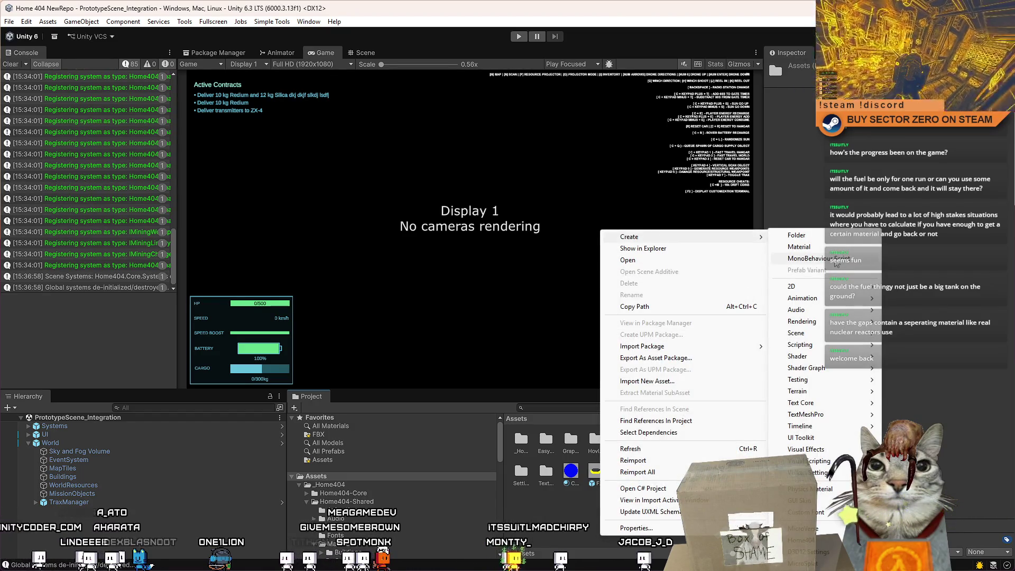
pyautogui.click(838, 263)
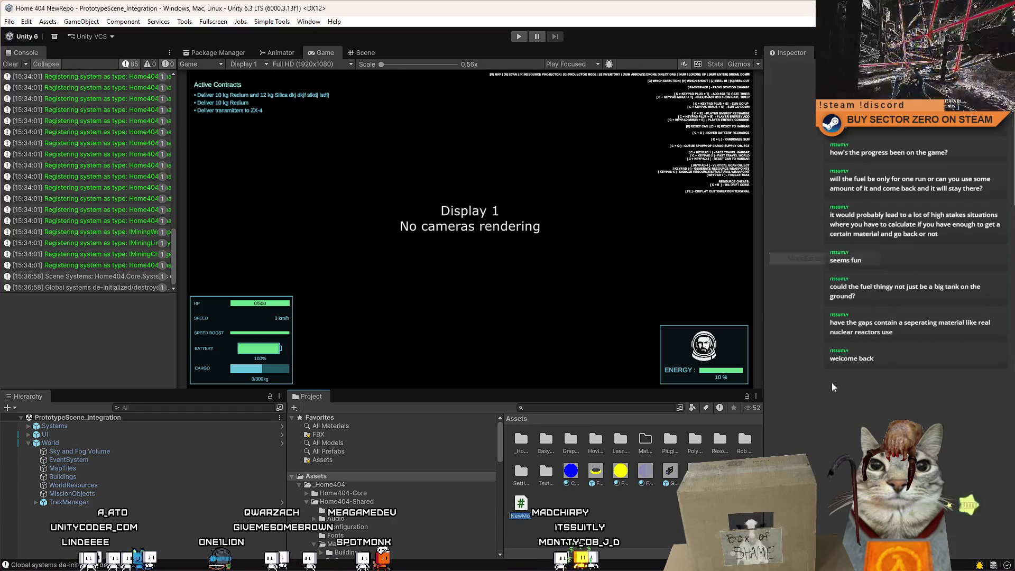
pyautogui.write('riftFuel')
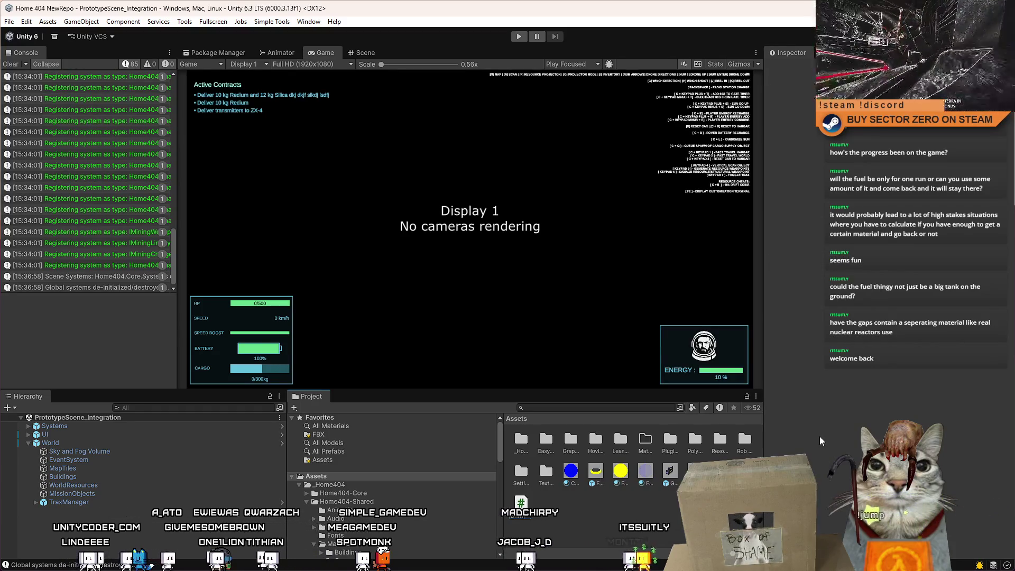
pyautogui.write('Console')
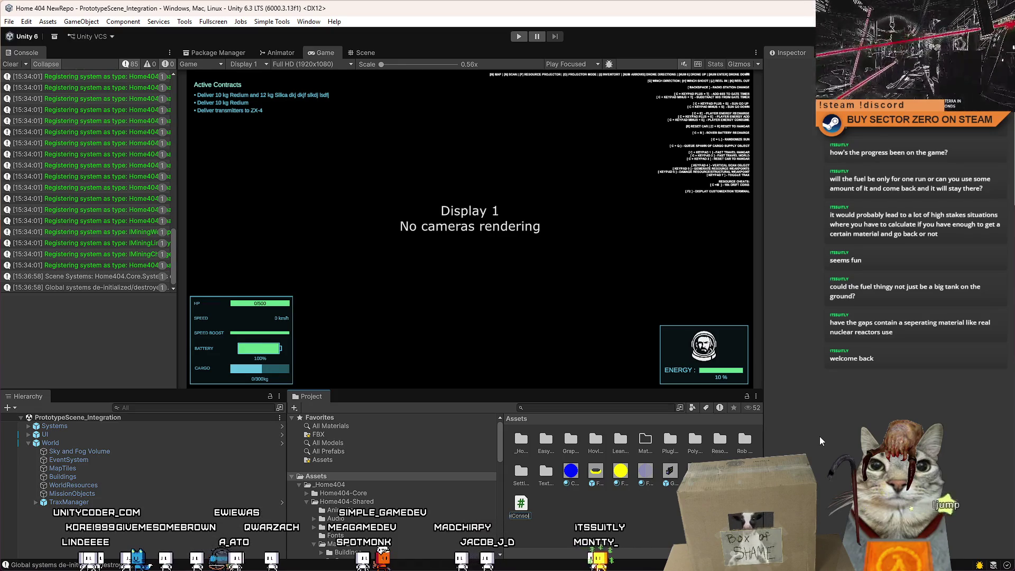
pyautogui.press('Return')
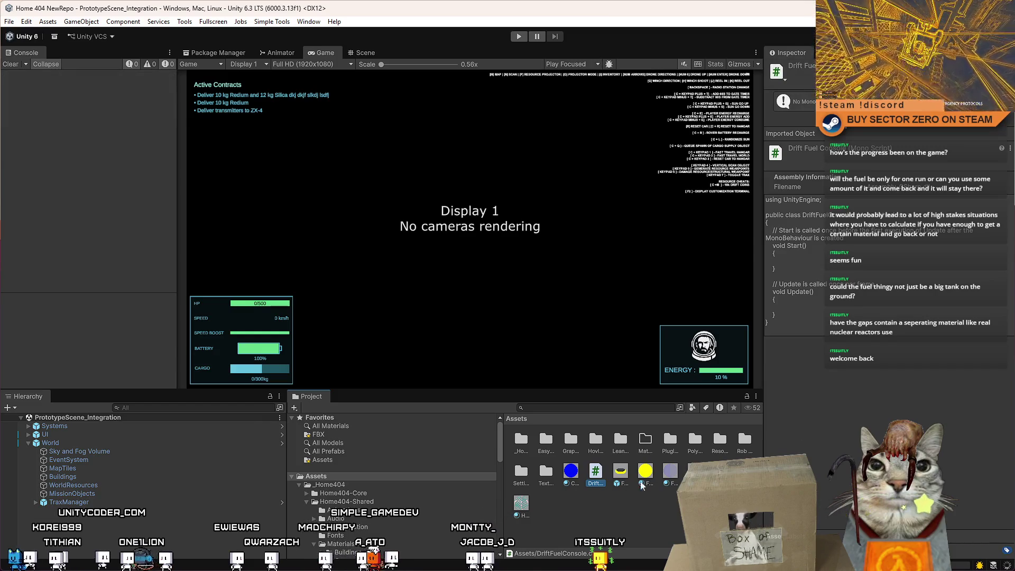
pyautogui.rightClick(620, 492)
# Create an Empty C# Interface script in Assets named IDriftFuelConsole.
pyautogui.moveTo(654, 218)
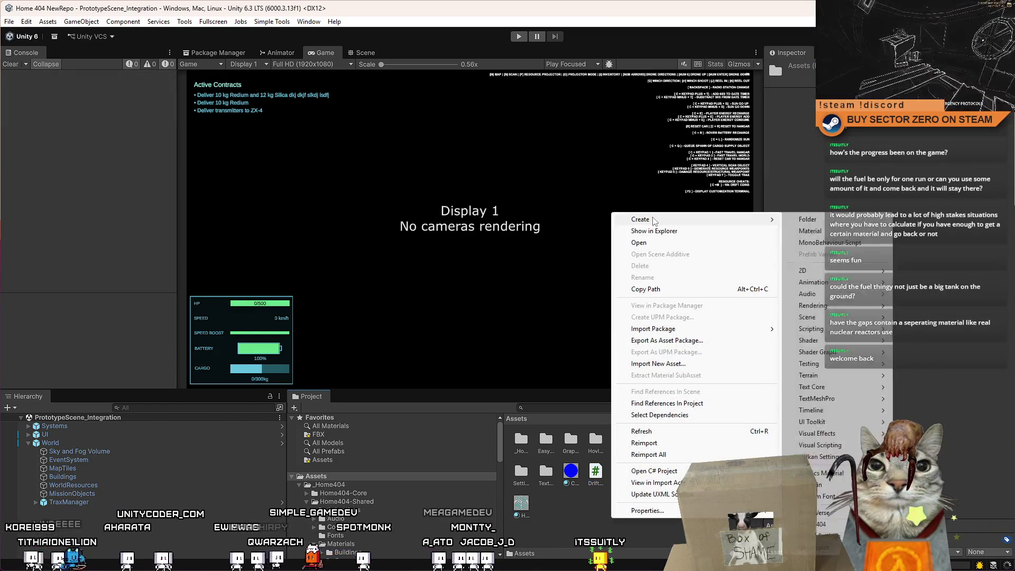
pyautogui.click(843, 245)
pyautogui.write('Console')
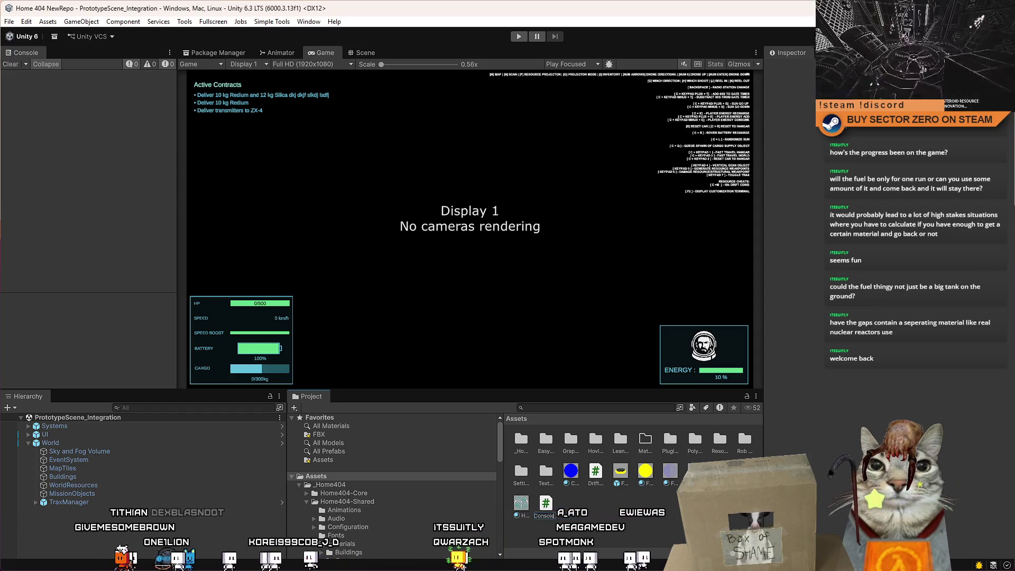
pyautogui.press('Return')
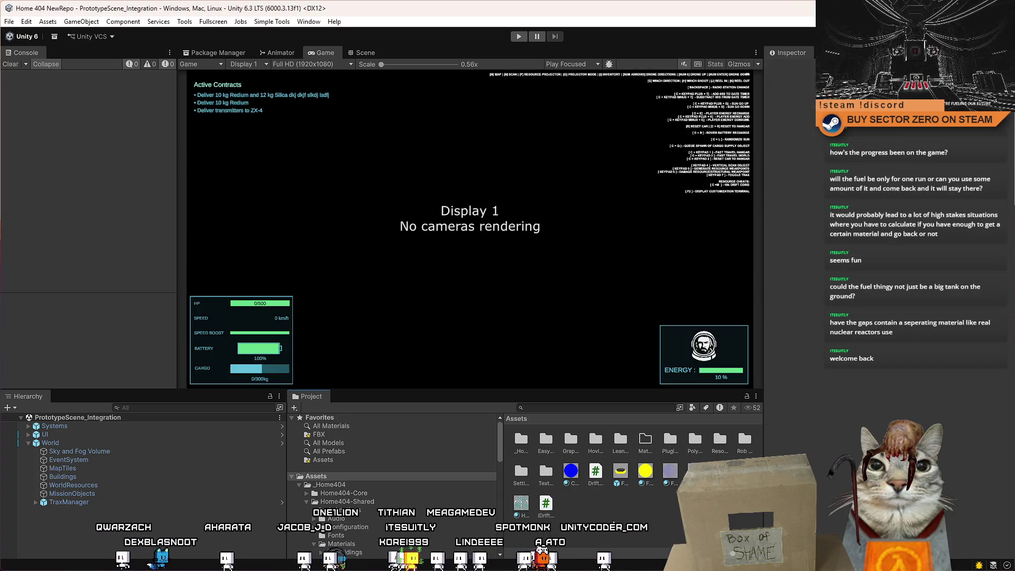
pyautogui.scroll(-3, 614, 512)
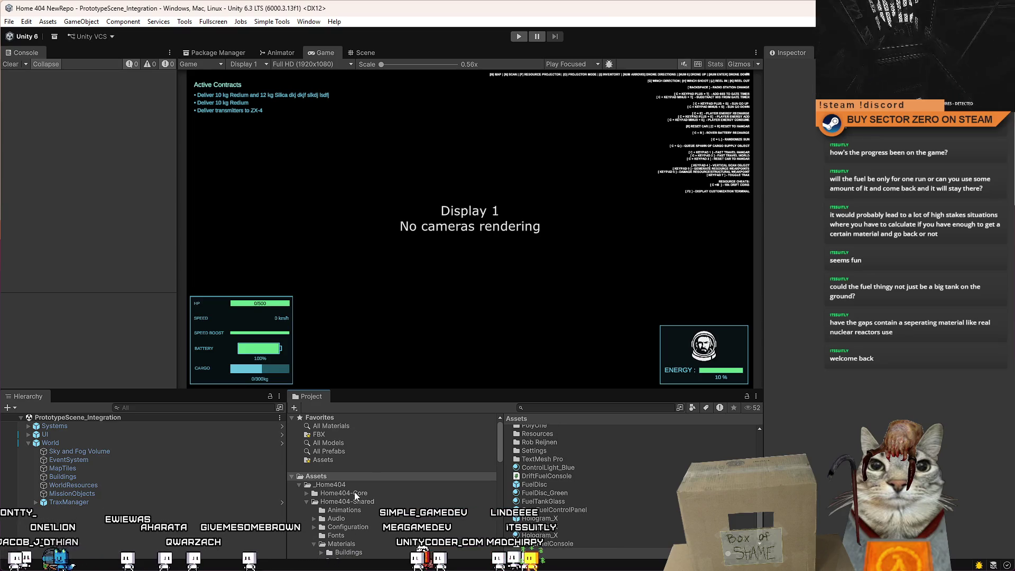
# Browse the Home404-Core Scripts folder and its common subfolder.
pyautogui.scroll(-2, 354, 491)
pyautogui.click(307, 461)
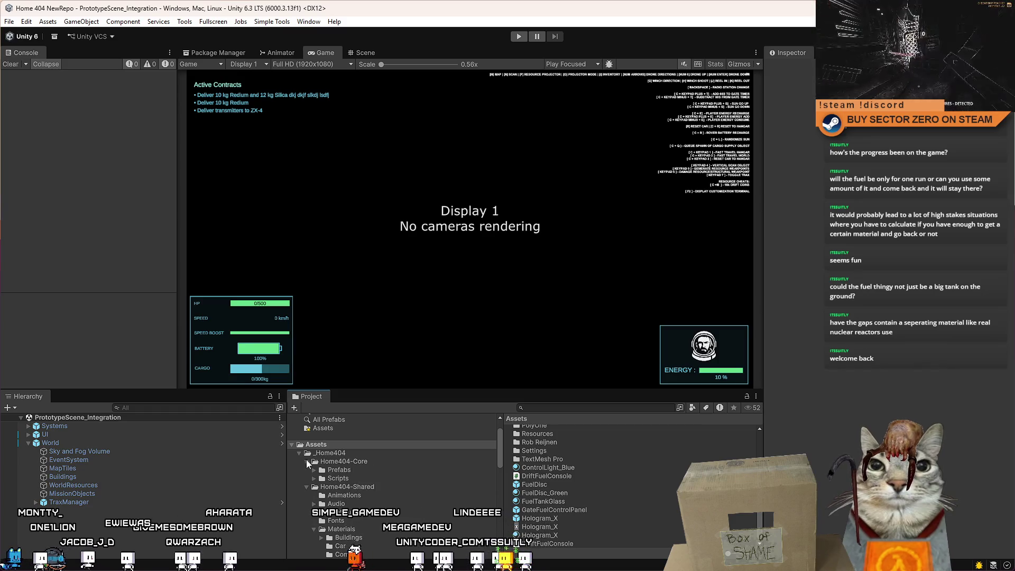
pyautogui.click(319, 474)
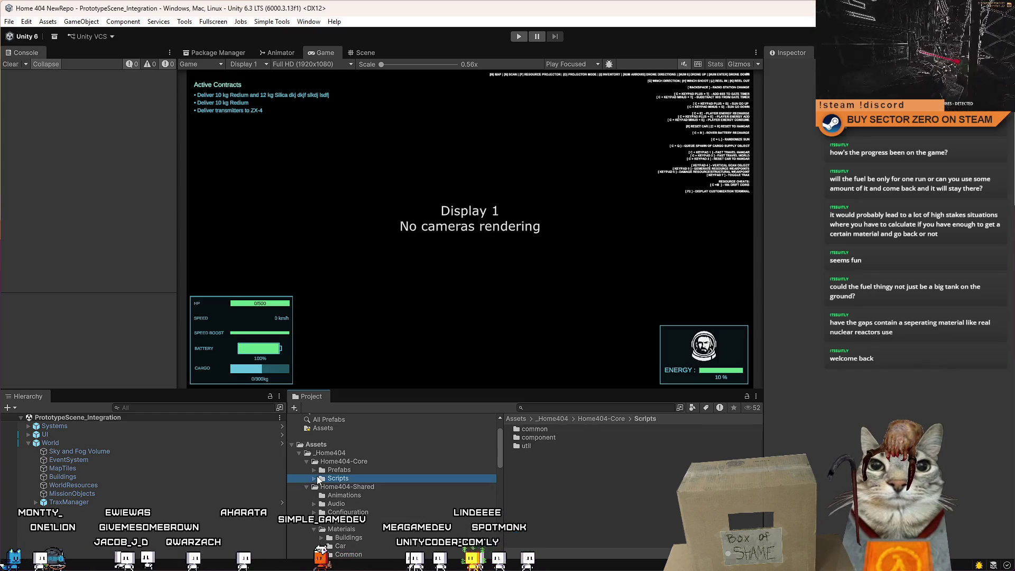
pyautogui.doubleClick(572, 429)
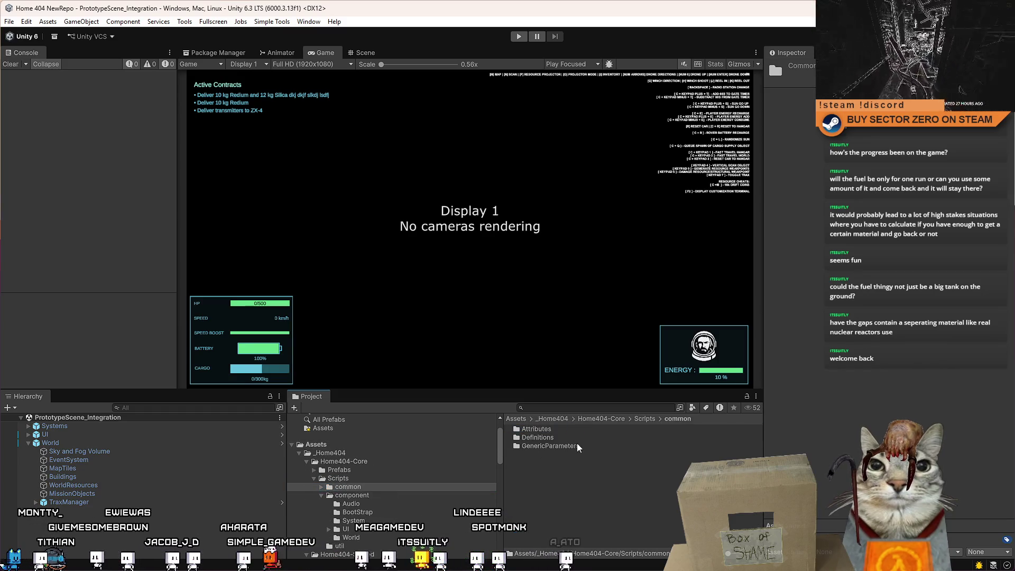
pyautogui.click(637, 419)
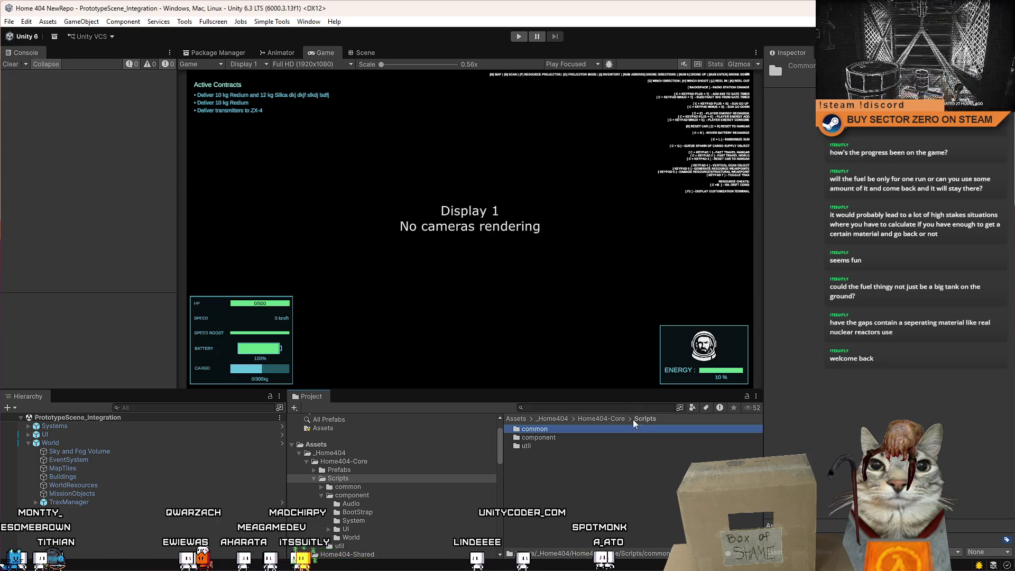
pyautogui.click(601, 419)
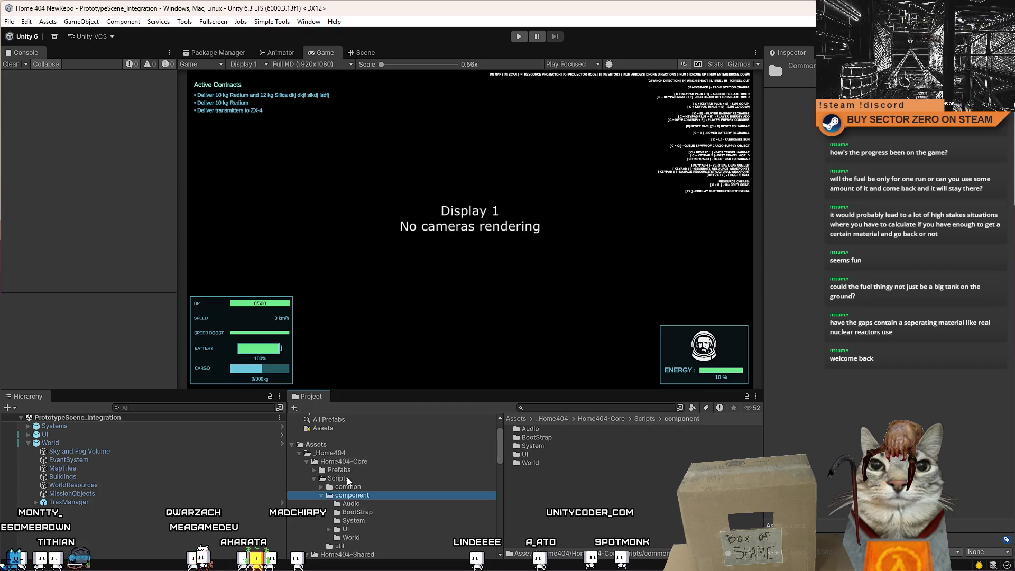
pyautogui.click(317, 478)
pyautogui.click(314, 478)
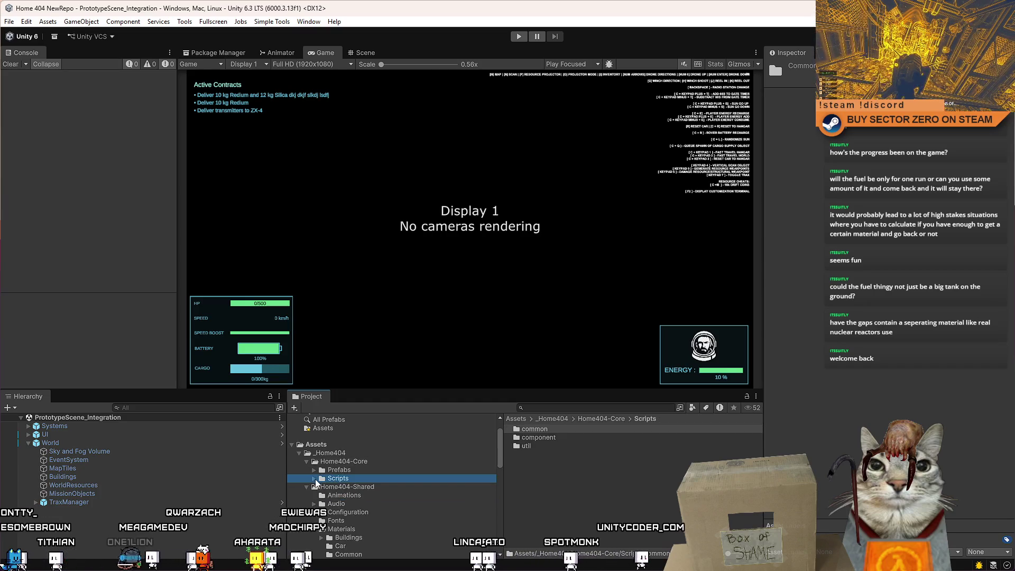
# Navigate through Home404-Shared to its Scripts/component folder.
pyautogui.click(369, 487)
pyautogui.scroll(-3, 380, 499)
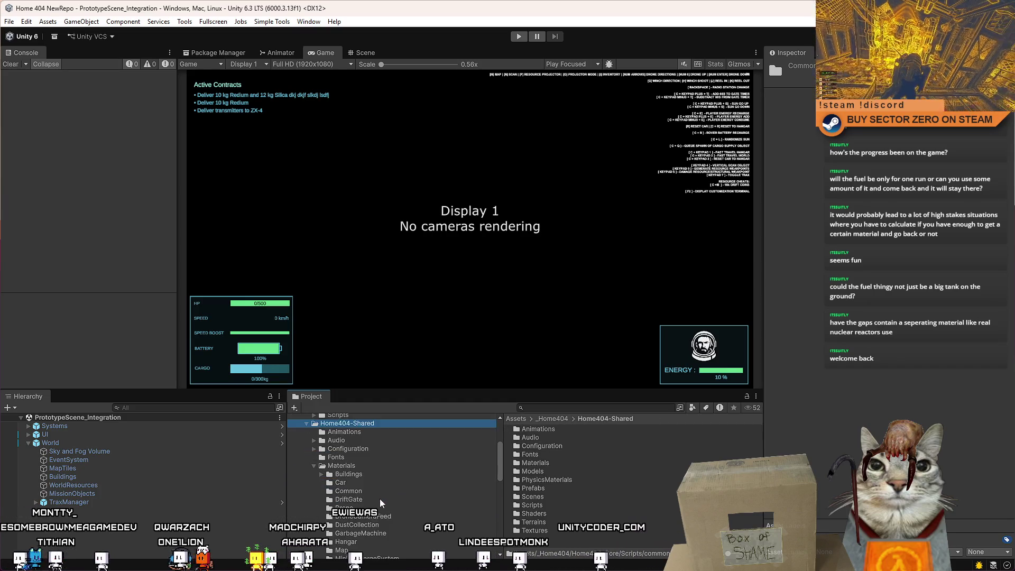
pyautogui.click(328, 468)
pyautogui.click(315, 466)
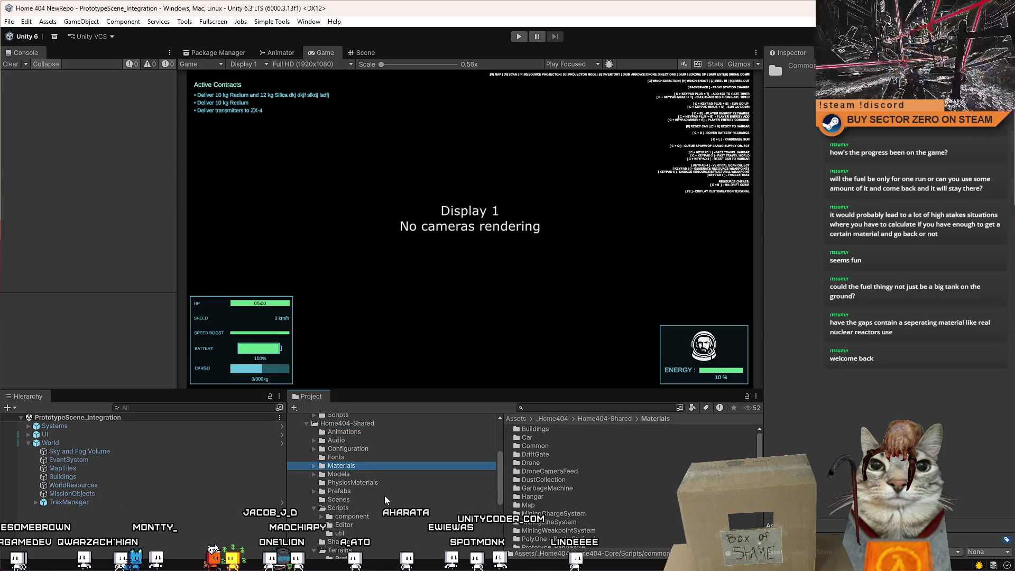
pyautogui.click(355, 507)
pyautogui.doubleClick(550, 429)
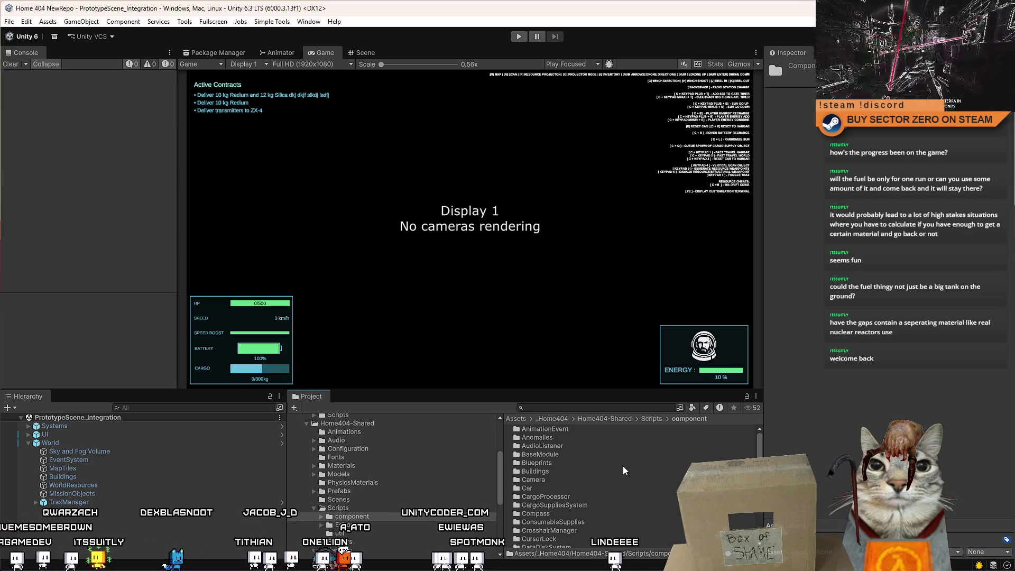
# Scroll through the component subfolders, selecting DustCollection along the way.
pyautogui.scroll(-4, 592, 461)
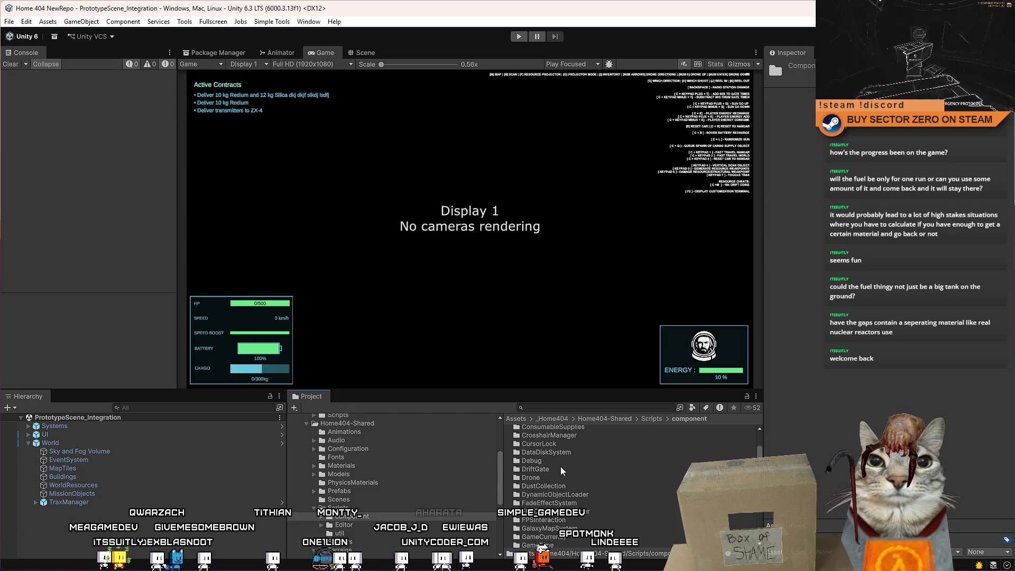
pyautogui.scroll(-2, 629, 484)
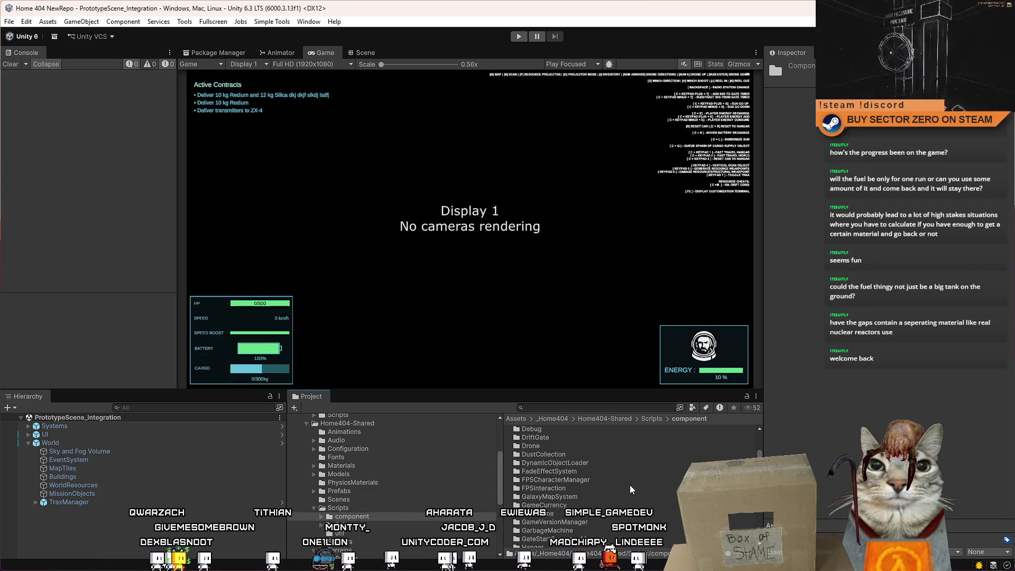
pyautogui.click(569, 454)
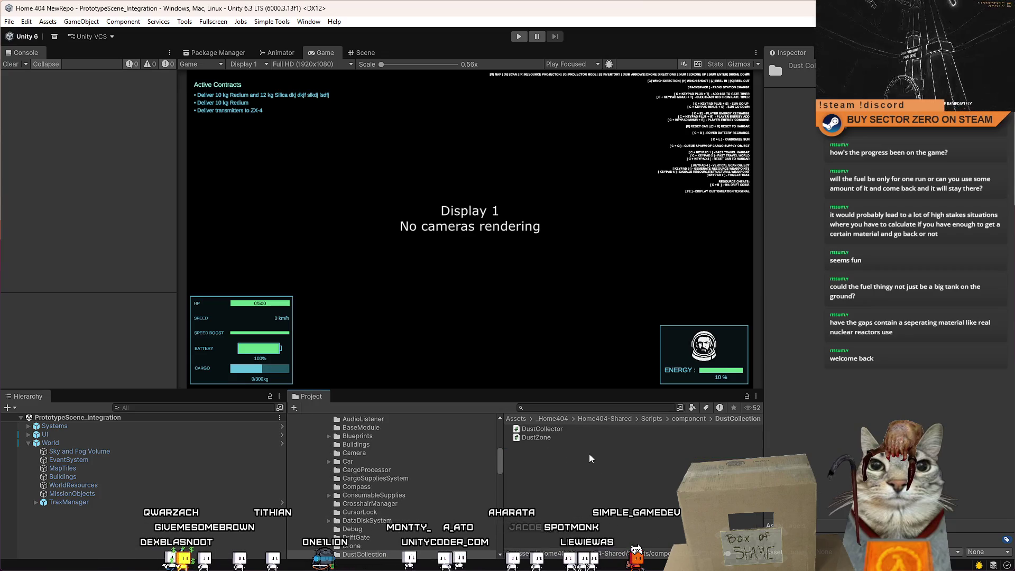
pyautogui.scroll(5, 654, 477)
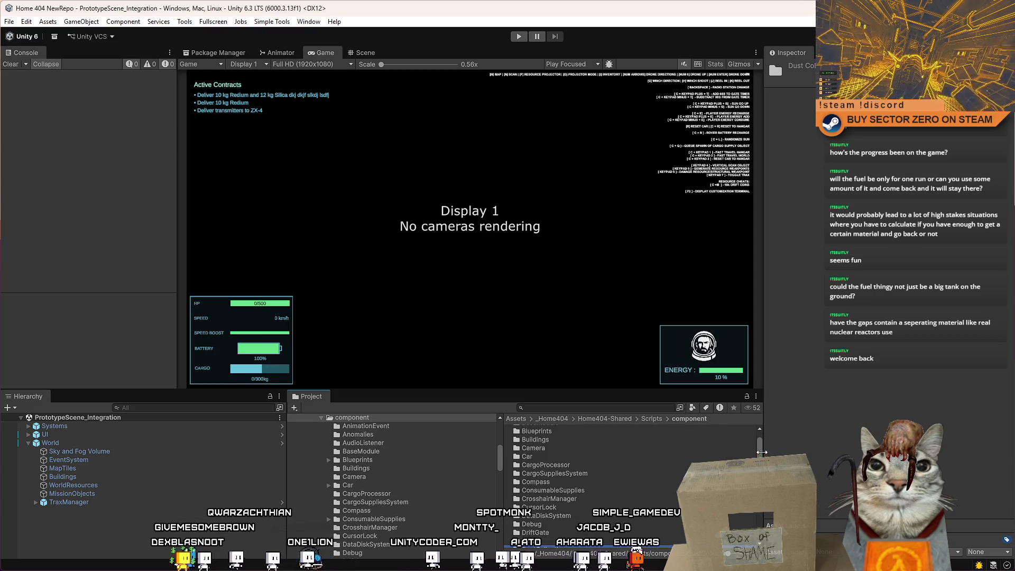
pyautogui.scroll(-6, 630, 484)
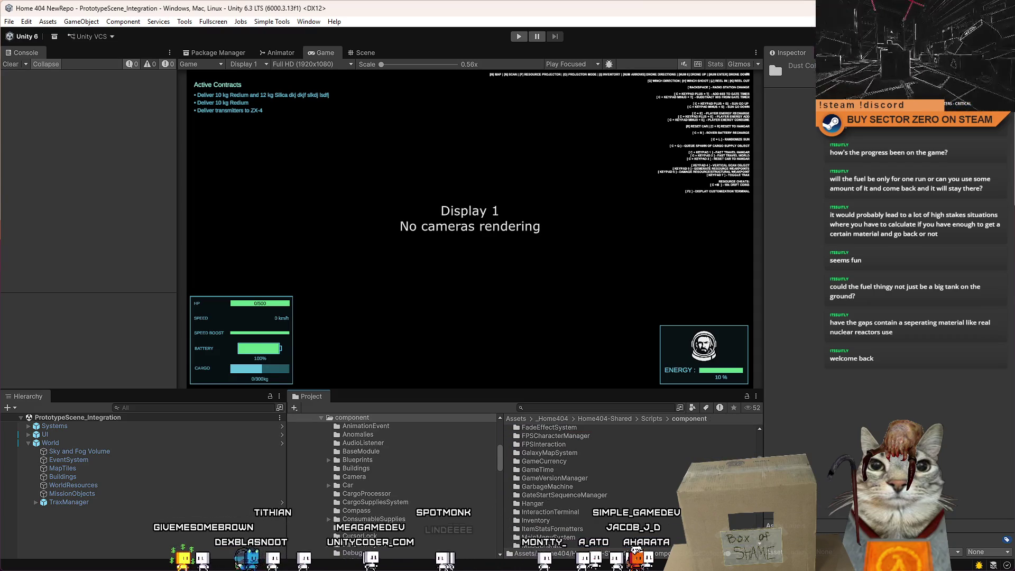
pyautogui.scroll(-5, 634, 486)
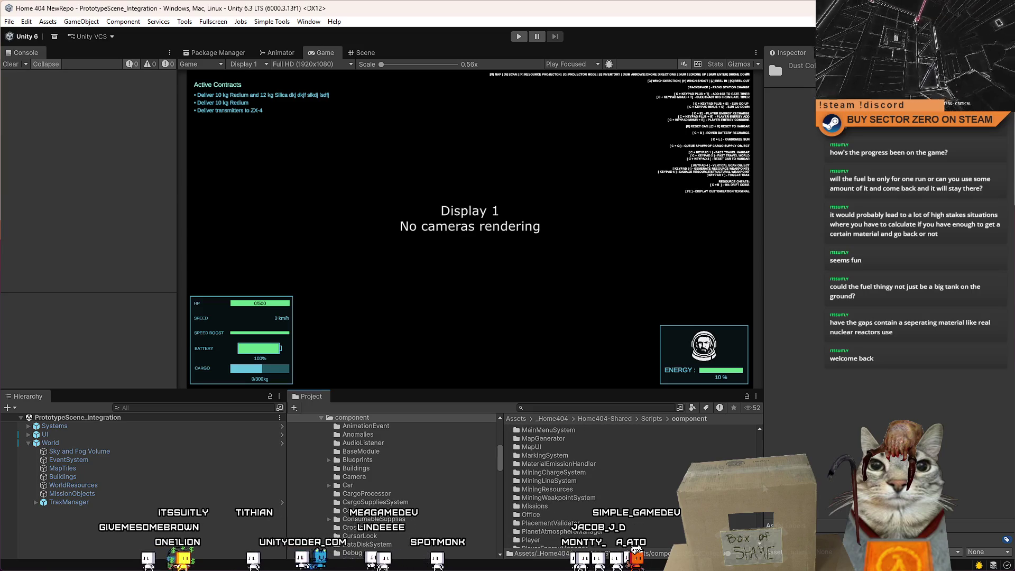
pyautogui.scroll(-2, 765, 489)
pyautogui.scroll(-2, 768, 493)
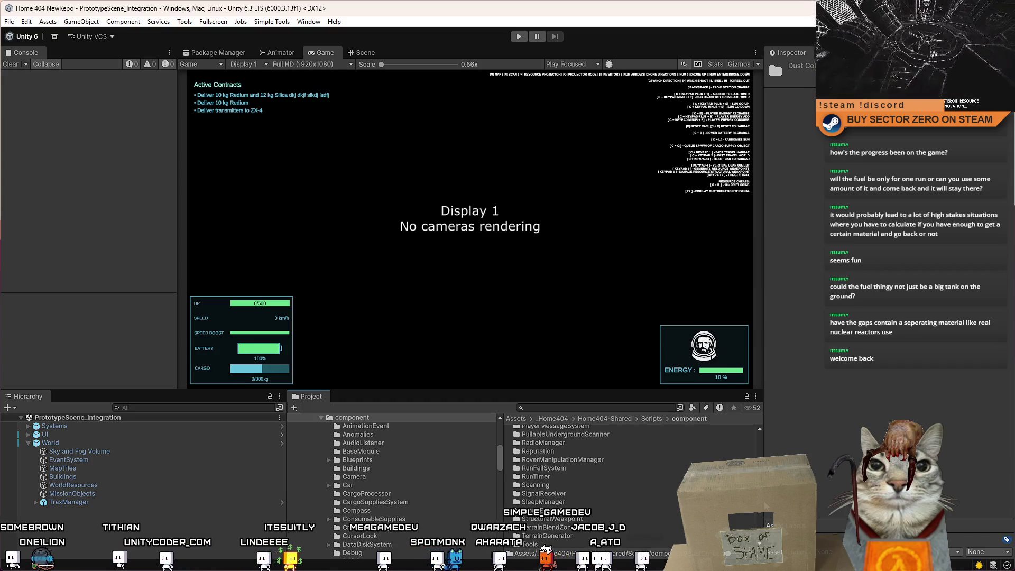
pyautogui.scroll(-1, 765, 500)
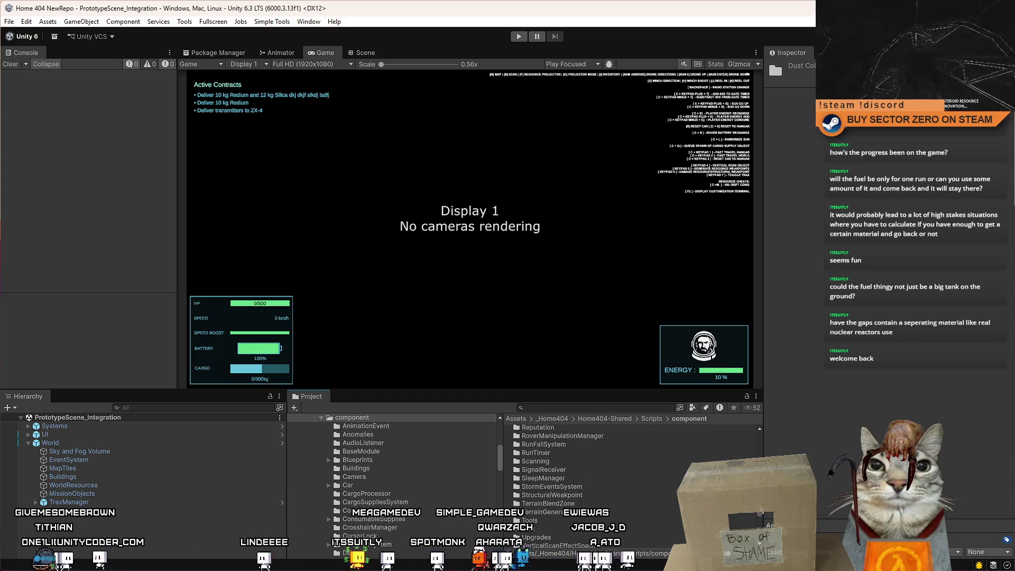
# Inspect the Reputation folder, then return to component and scroll back up its list.
pyautogui.doubleClick(538, 486)
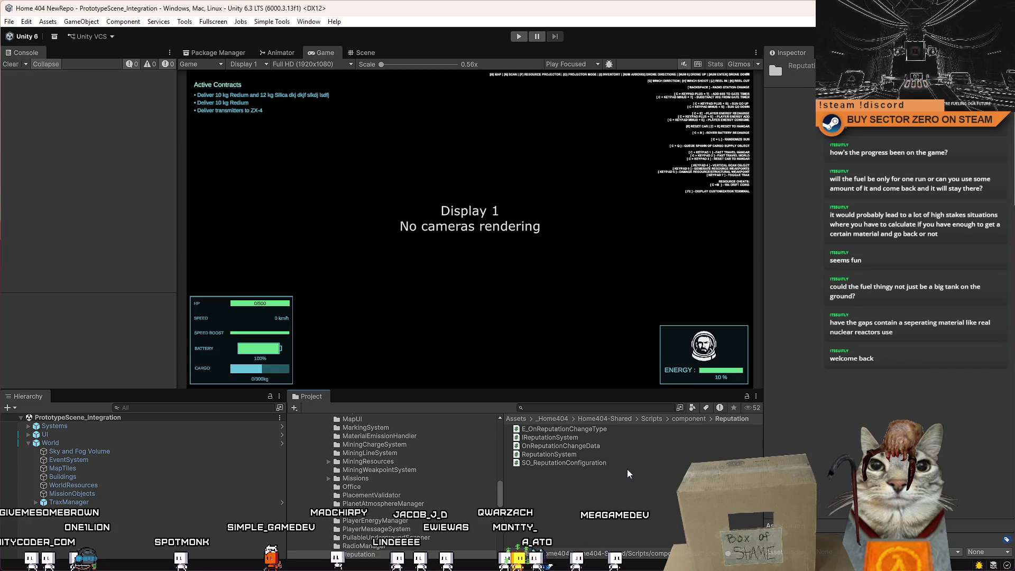
pyautogui.click(694, 420)
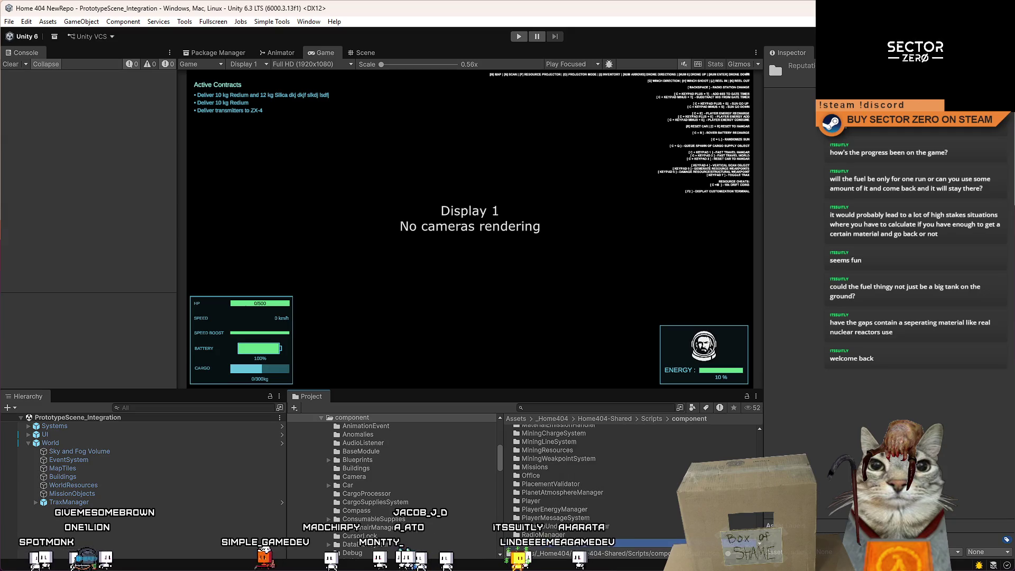
pyautogui.scroll(2, 586, 454)
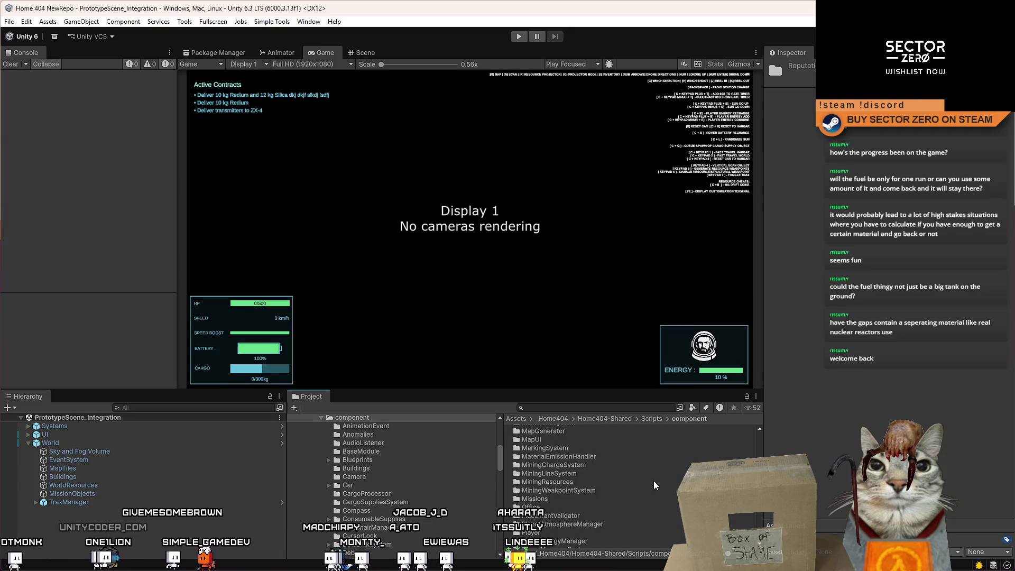
pyautogui.scroll(10, 654, 480)
pyautogui.scroll(-15, 773, 456)
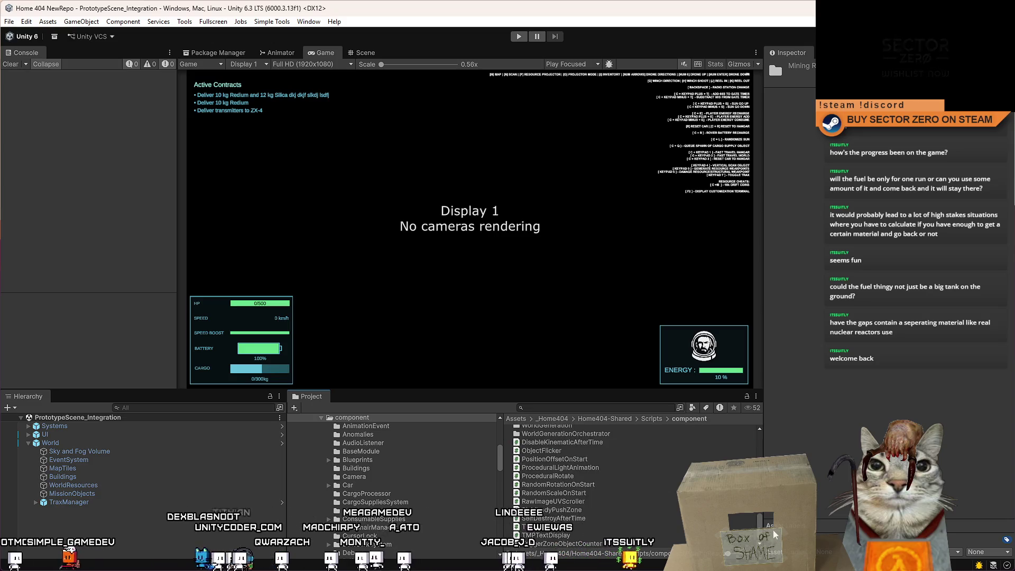
pyautogui.scroll(5, 773, 535)
pyautogui.scroll(2, 632, 489)
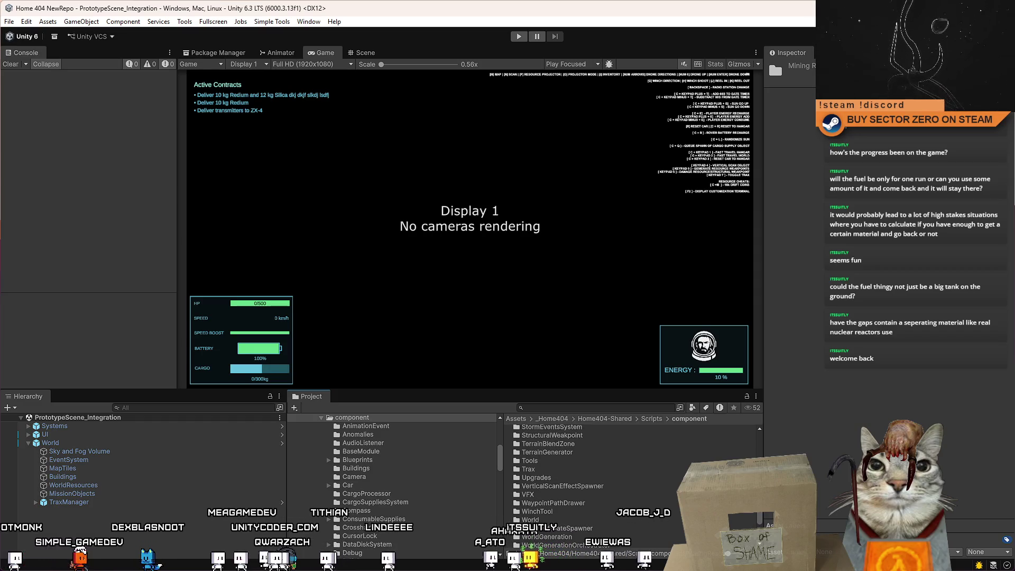
pyautogui.scroll(1, 581, 466)
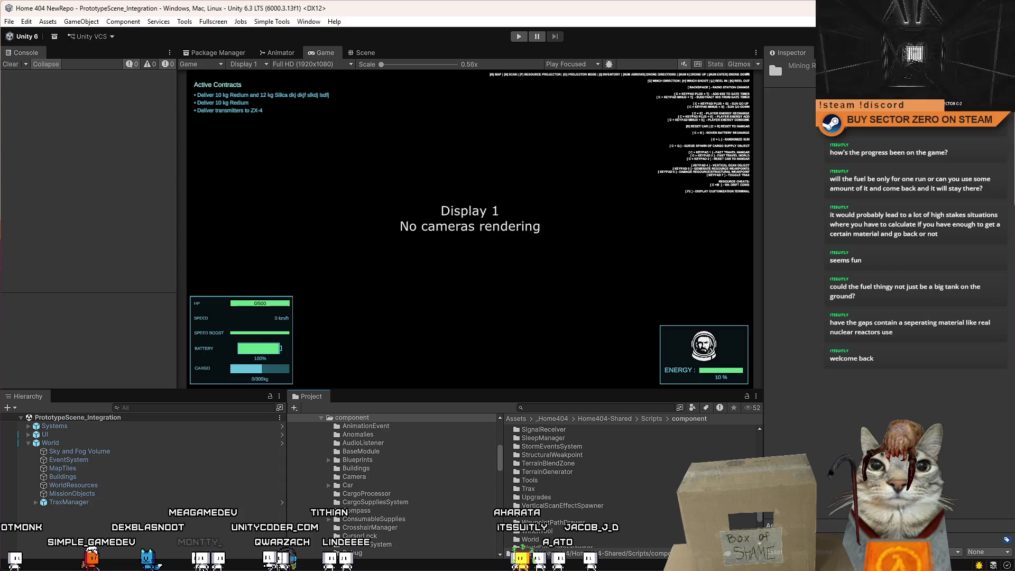
pyautogui.scroll(2, 582, 476)
pyautogui.scroll(1, 582, 476)
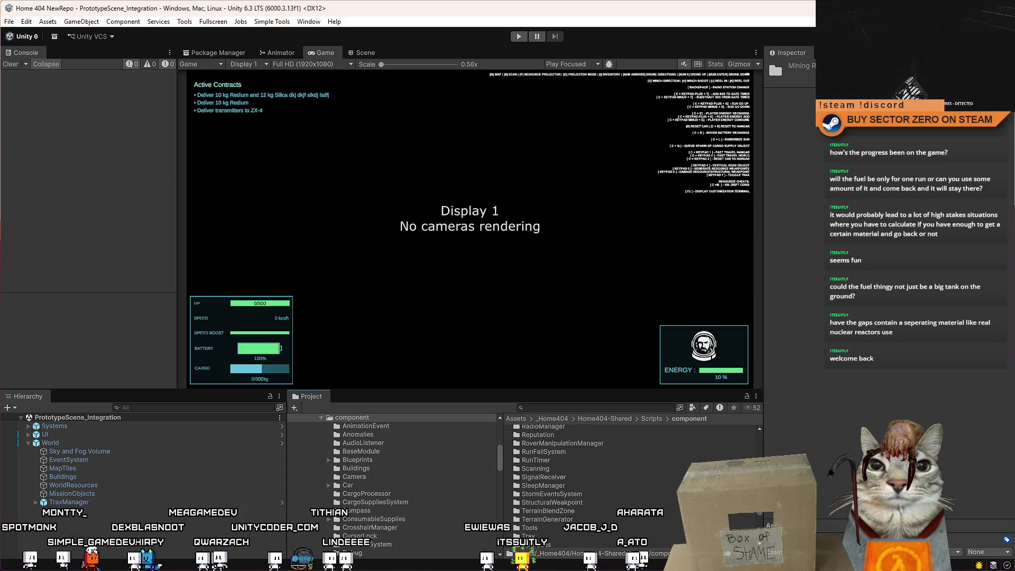
pyautogui.scroll(2, 582, 475)
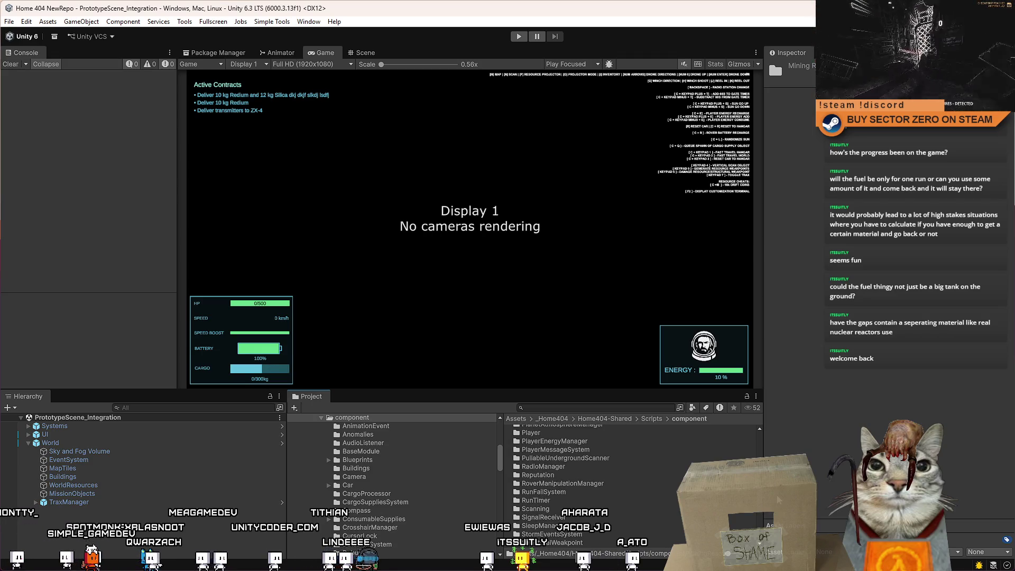
pyautogui.scroll(1, 581, 476)
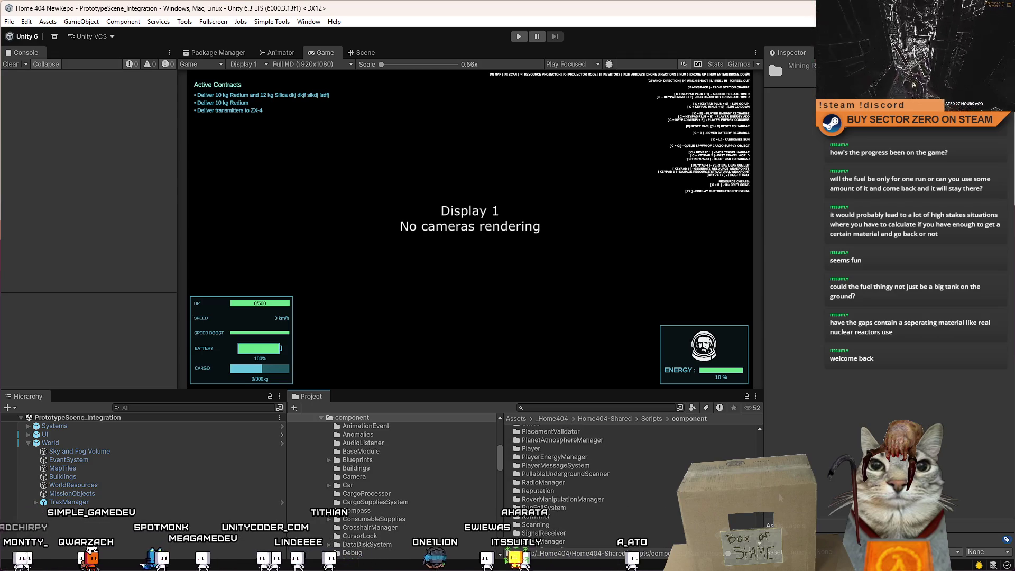
pyautogui.scroll(2, 582, 475)
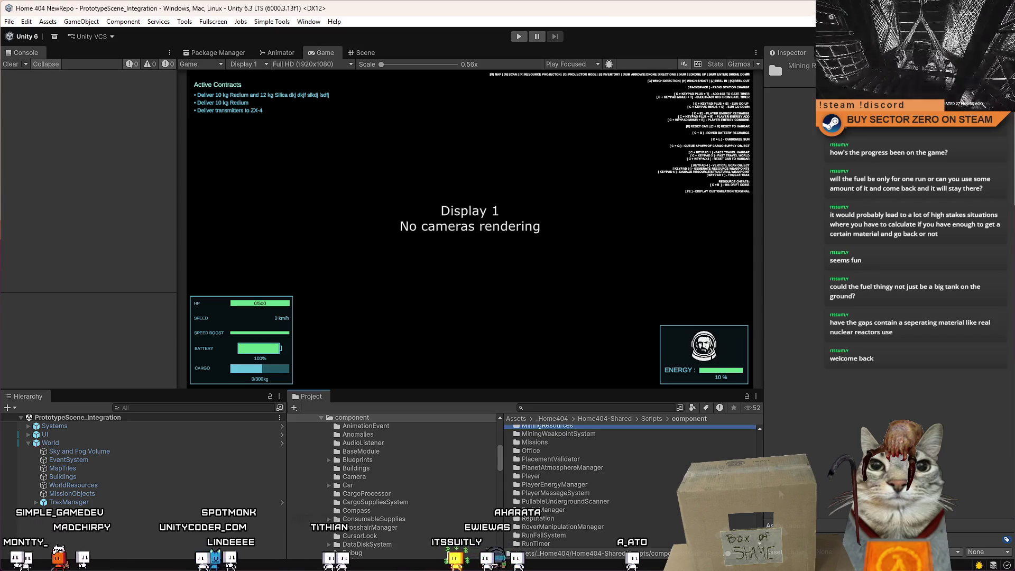
# Look inside the RadioManager and Scanning folders, returning to component each time.
pyautogui.doubleClick(570, 508)
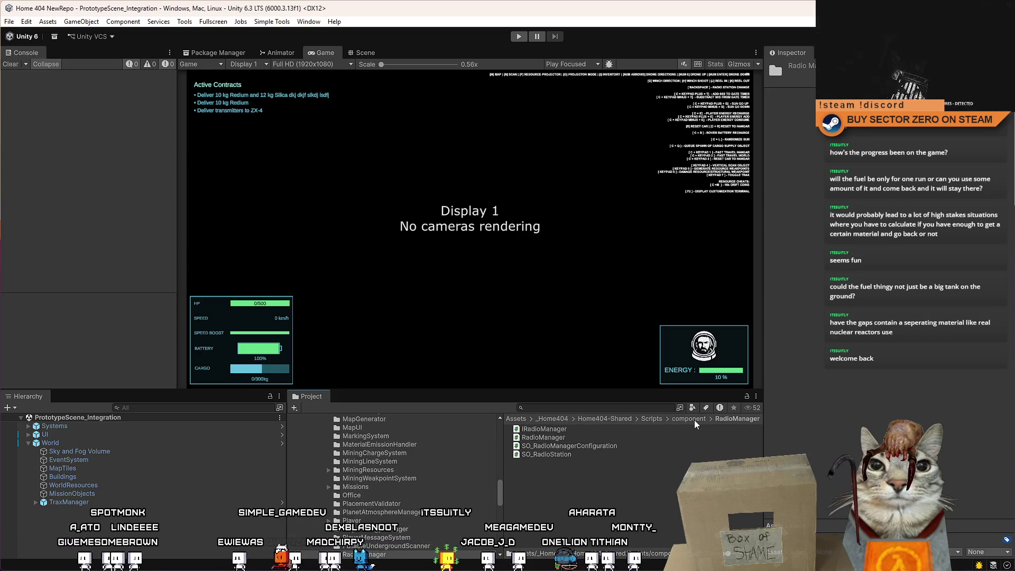
pyautogui.click(694, 420)
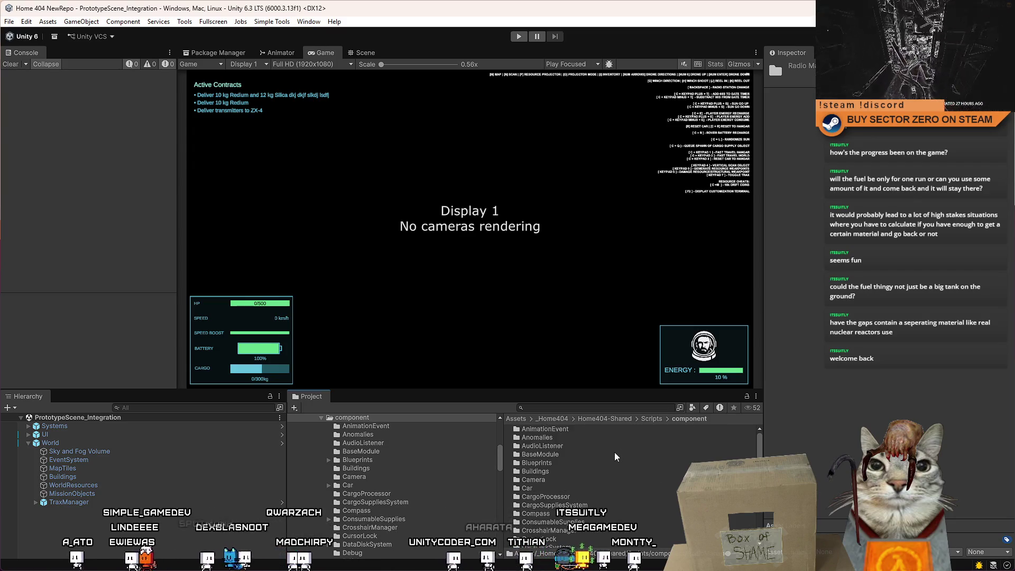
pyautogui.moveTo(758, 446); pyautogui.dragTo(758, 478)
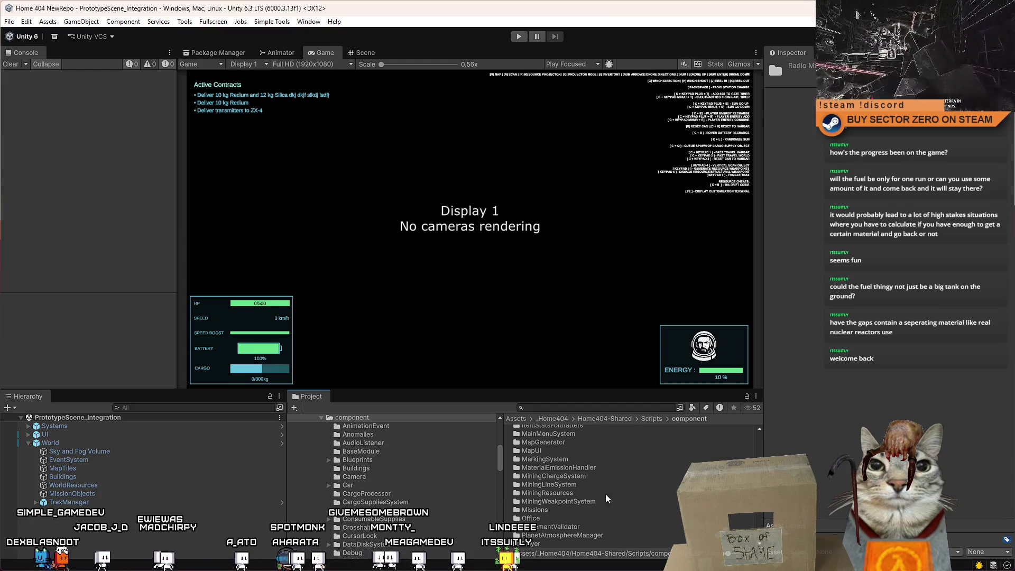
pyautogui.scroll(-4, 606, 500)
pyautogui.click(605, 513)
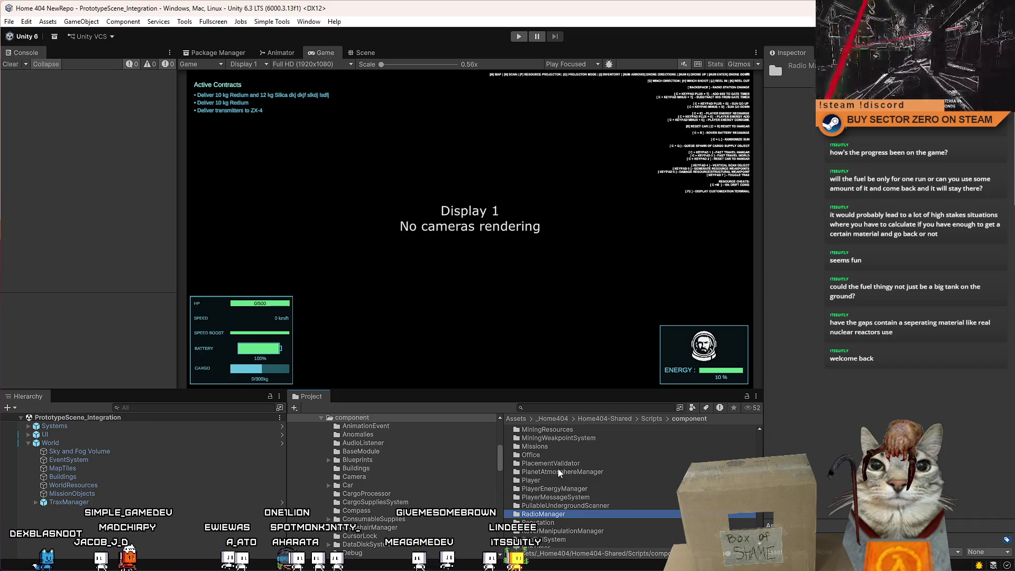
pyautogui.scroll(-4, 581, 486)
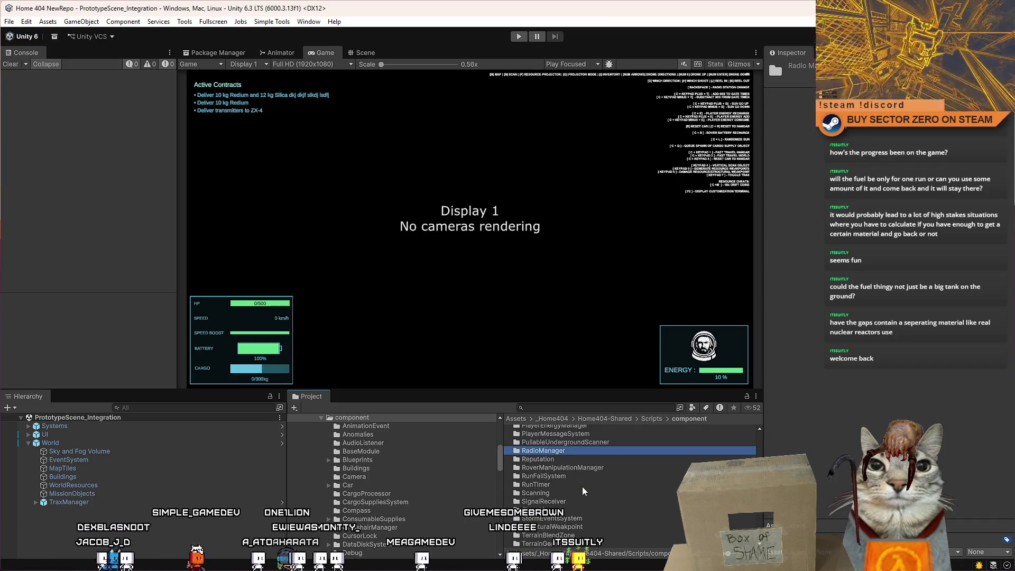
pyautogui.doubleClick(569, 491)
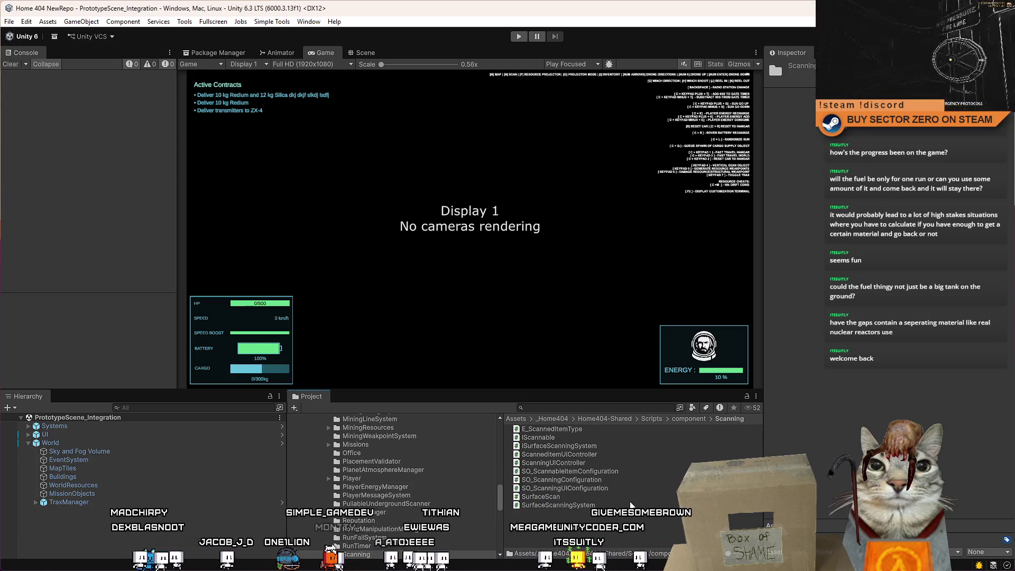
pyautogui.click(676, 419)
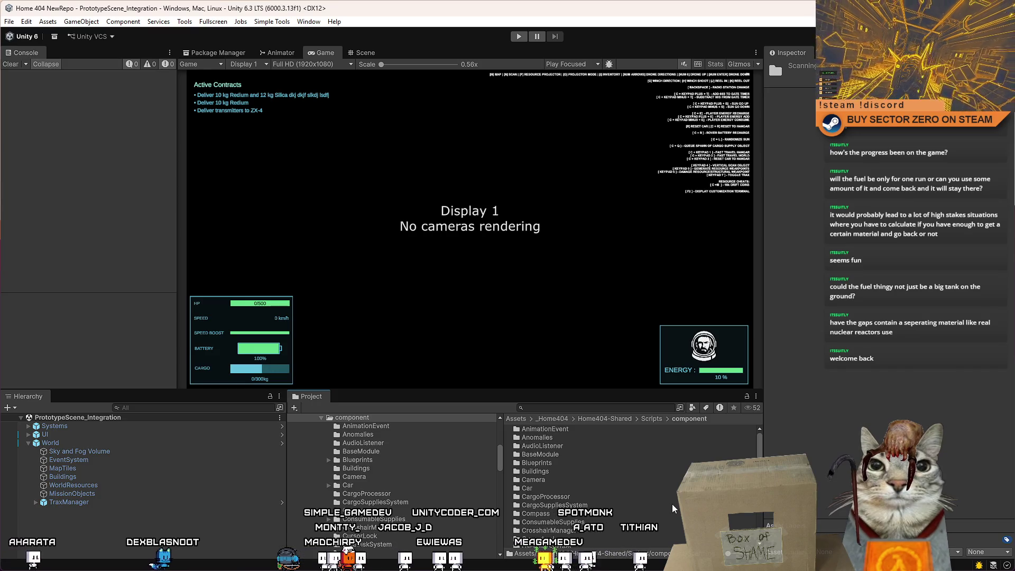
pyautogui.click(584, 407)
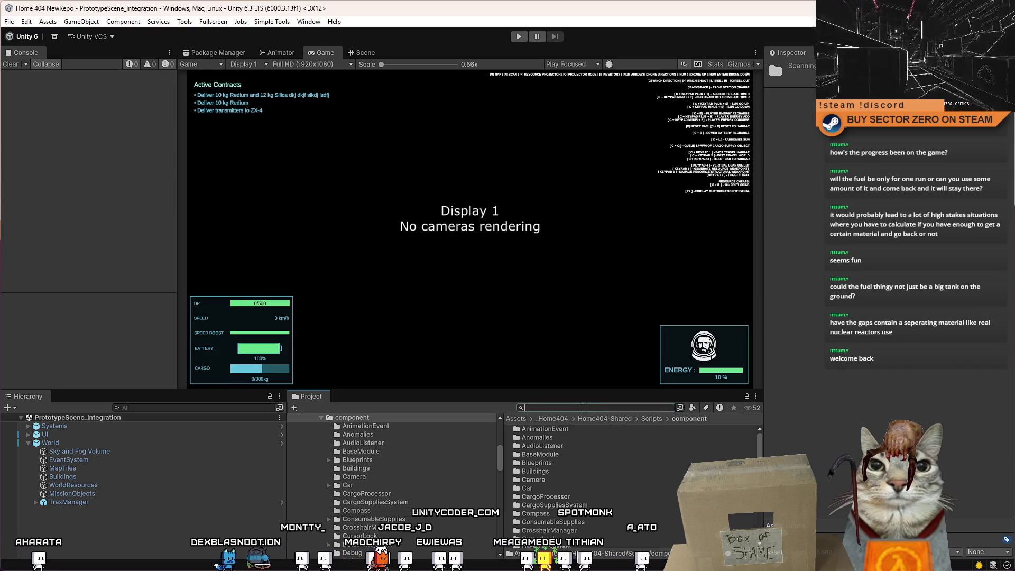
# Search the project for SO_Radi and open SO_RadioStation.cs in Visual Studio.
pyautogui.write('SO_Radi')
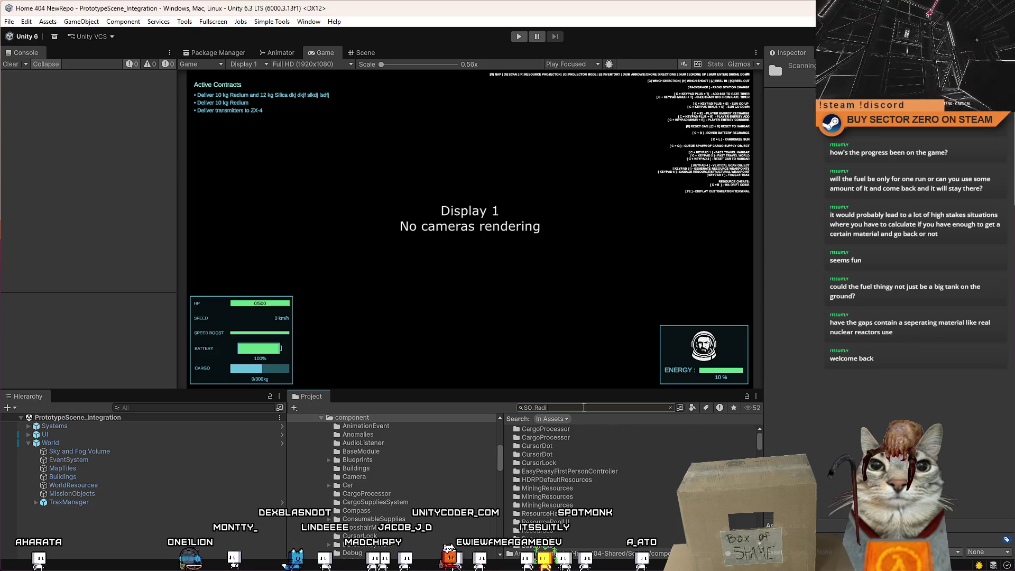
pyautogui.doubleClick(592, 437)
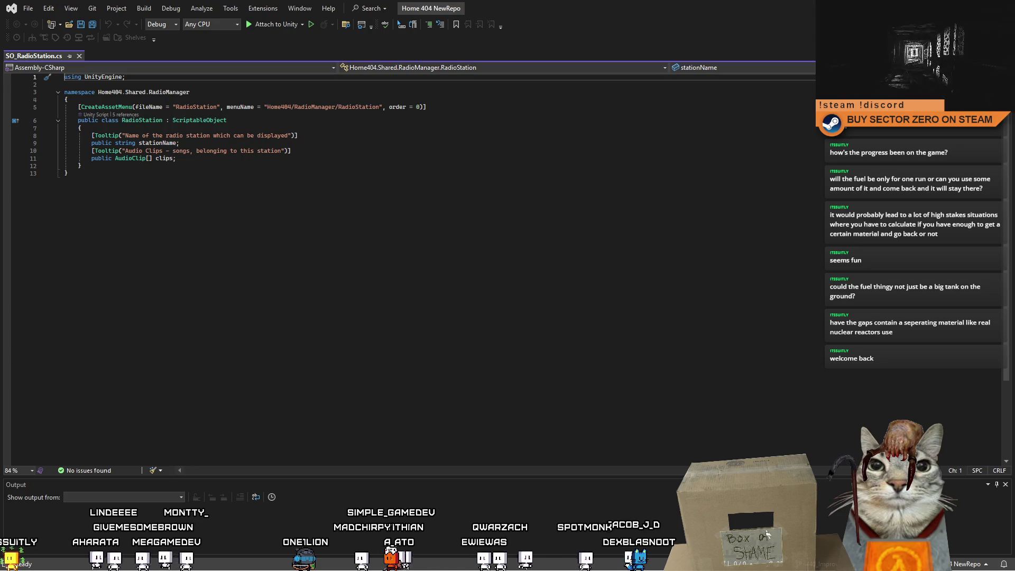
pyautogui.click(412, 204)
pyautogui.hotkey('alt', 'Tab')
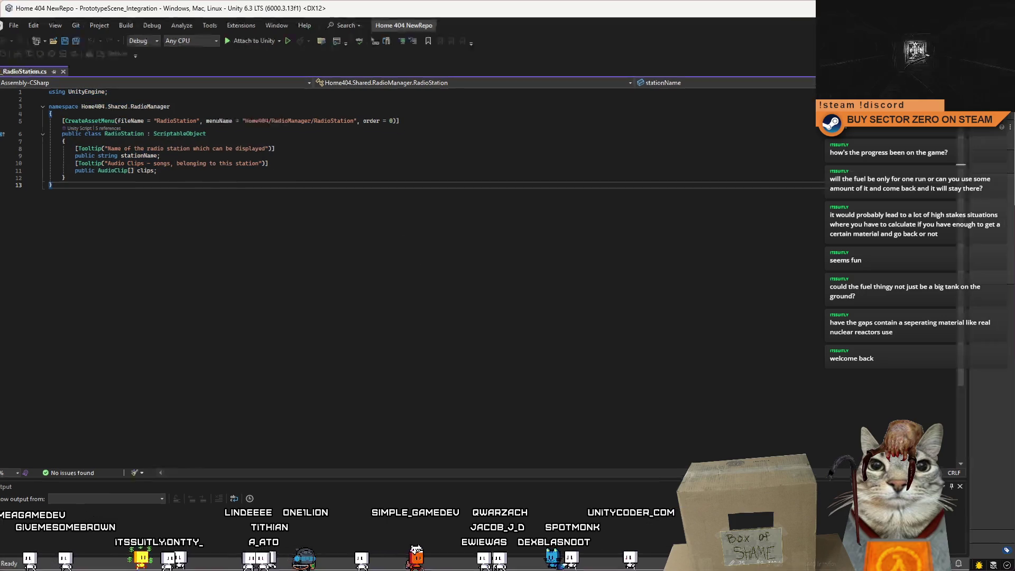
# Preview SO_RadioStation and SO_RadioManagerConfiguration among the search results.
pyautogui.click(595, 440)
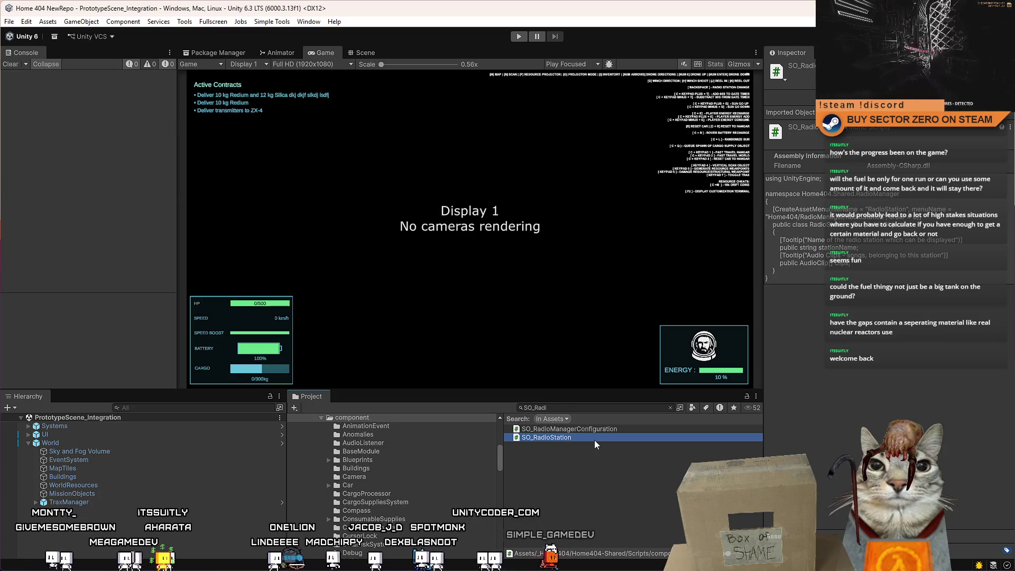
pyautogui.click(615, 430)
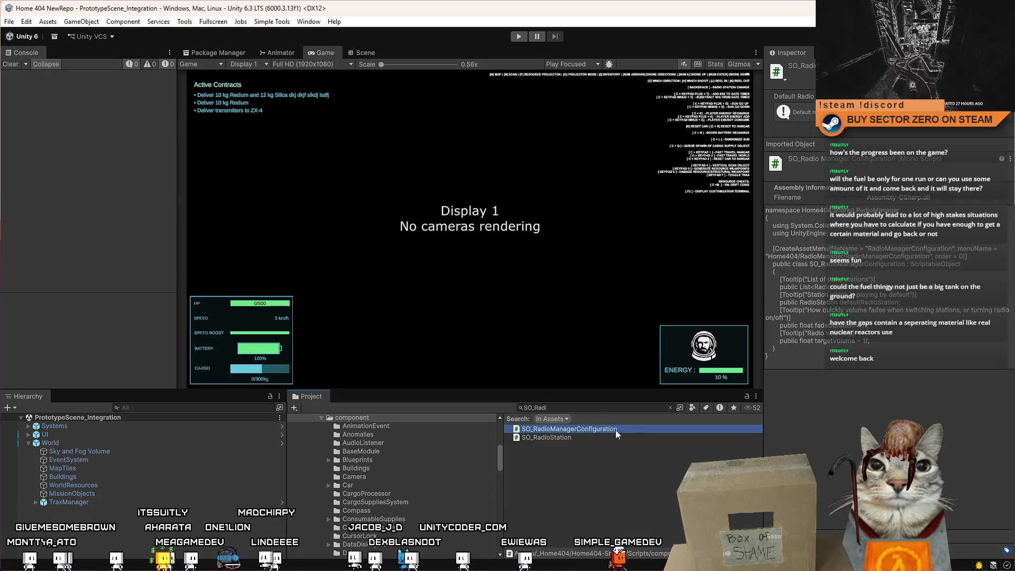
pyautogui.click(596, 439)
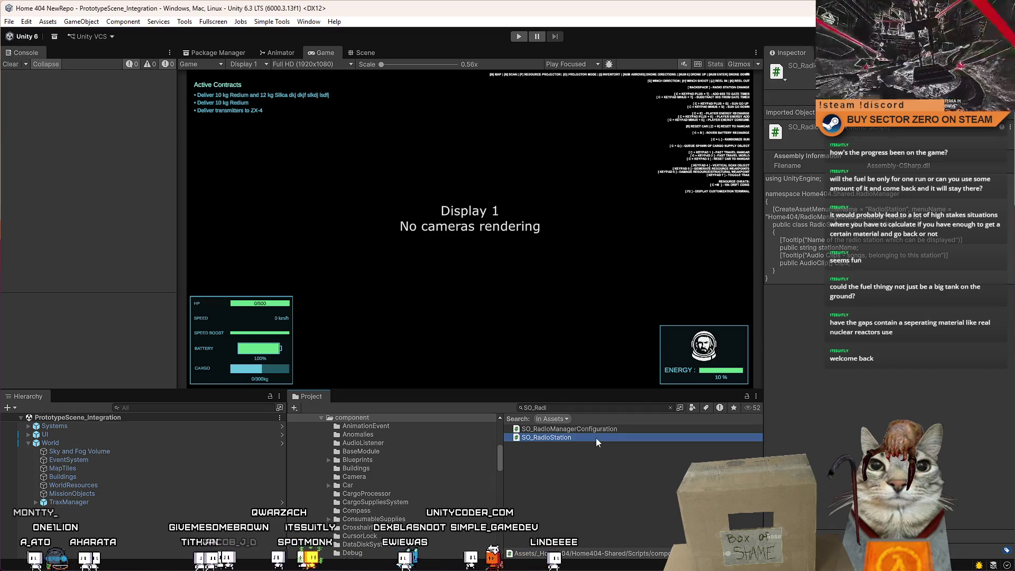
# Return the Project window to the top-level Assets folder contents.
pyautogui.moveTo(502, 452)
pyautogui.mouseDown()
pyautogui.moveTo(506, 436)
pyautogui.moveTo(350, 435)
pyautogui.mouseUp()
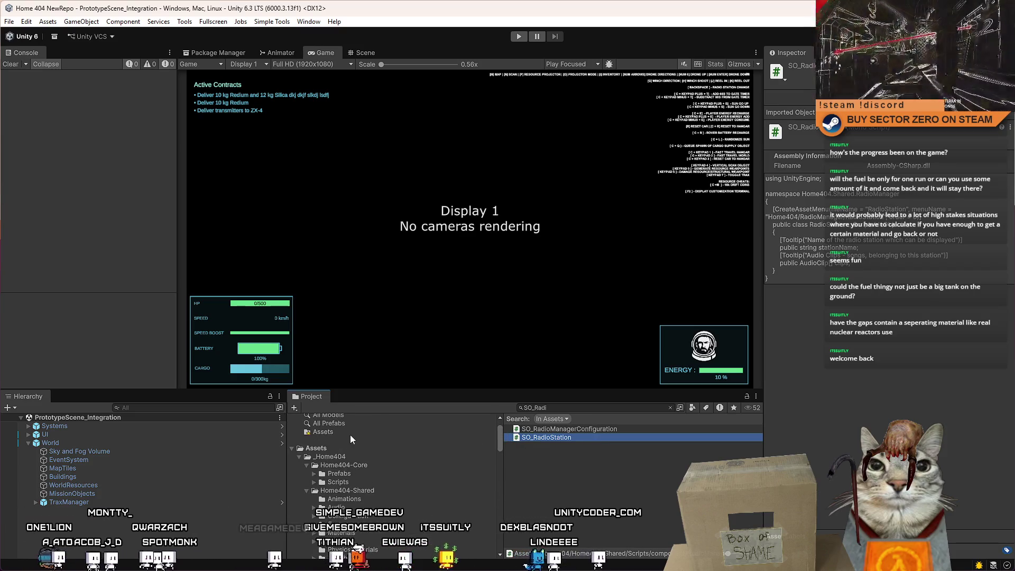
pyautogui.click(338, 449)
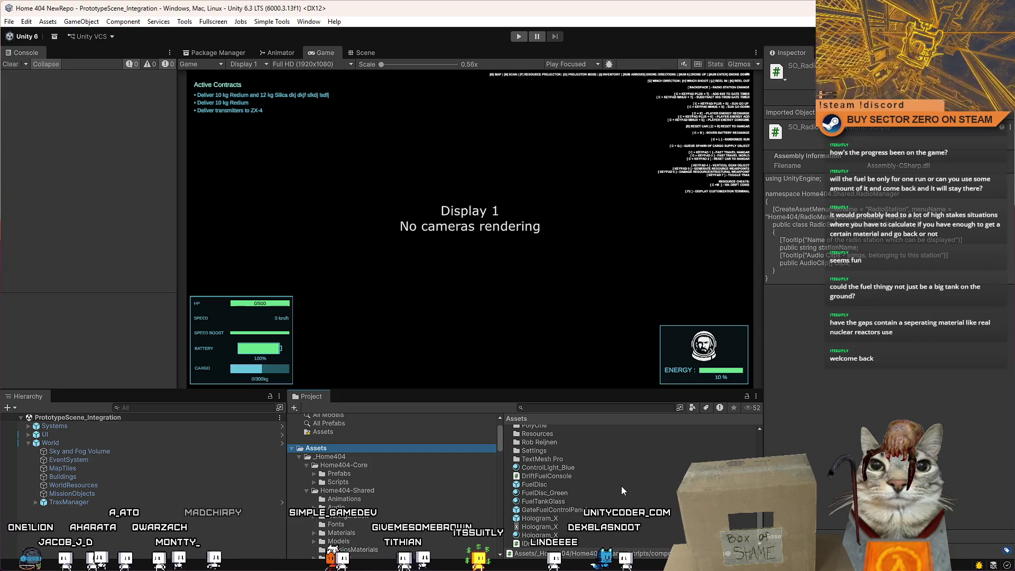
pyautogui.scroll(3, 596, 488)
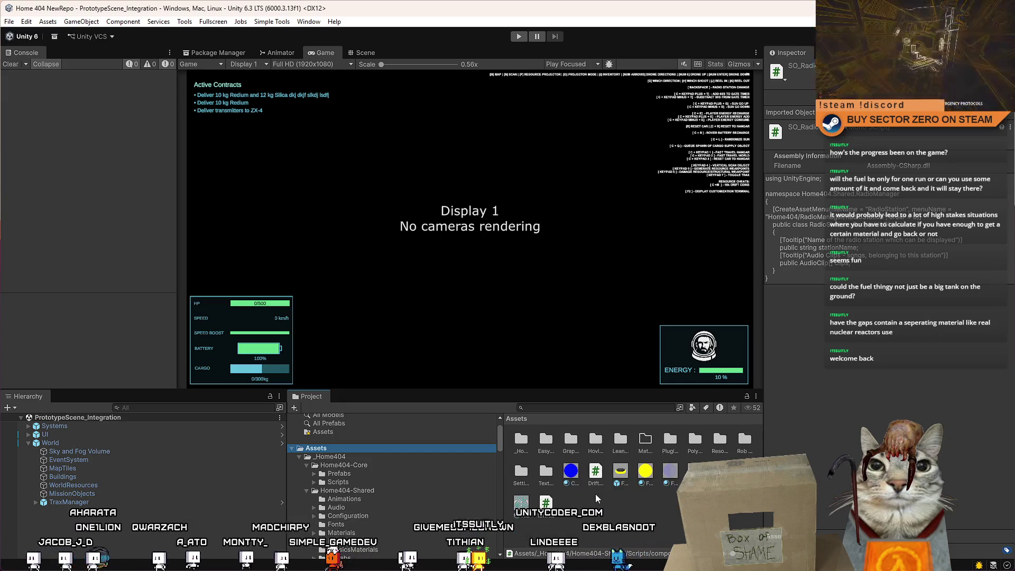
pyautogui.keyDown('ctrl'); pyautogui.scroll(2, 622, 503); pyautogui.keyUp('ctrl')
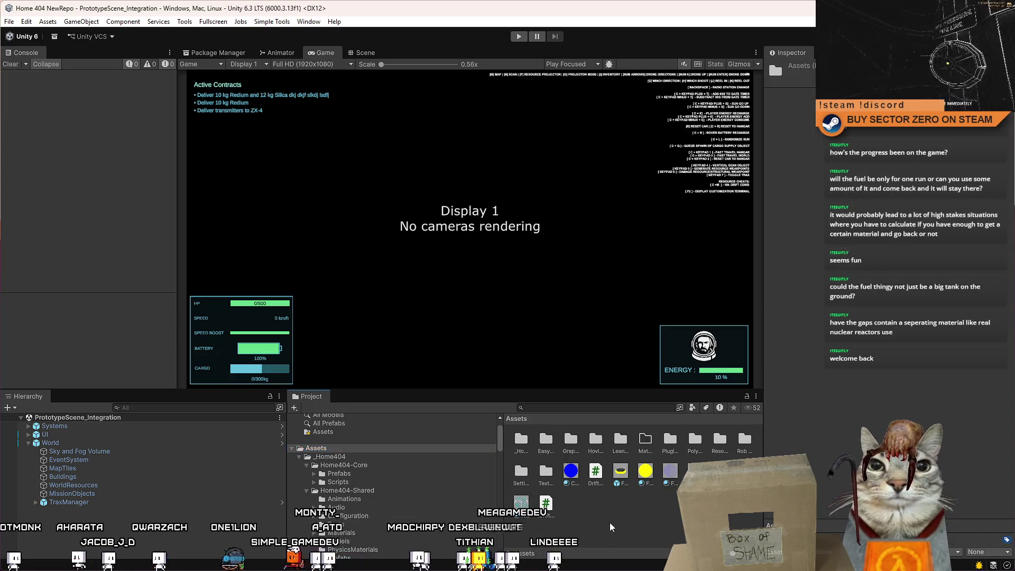
# Create a new MonoBehaviour script in Assets named SO_DriftFuelType.
pyautogui.rightClick(611, 521)
pyautogui.moveTo(687, 224)
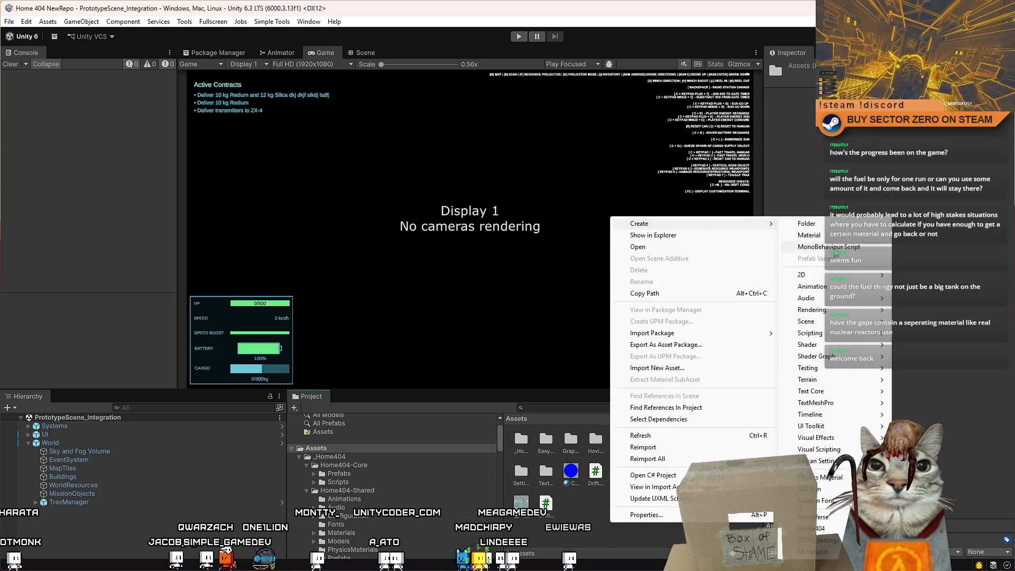
pyautogui.click(829, 247)
pyautogui.write('SO_')
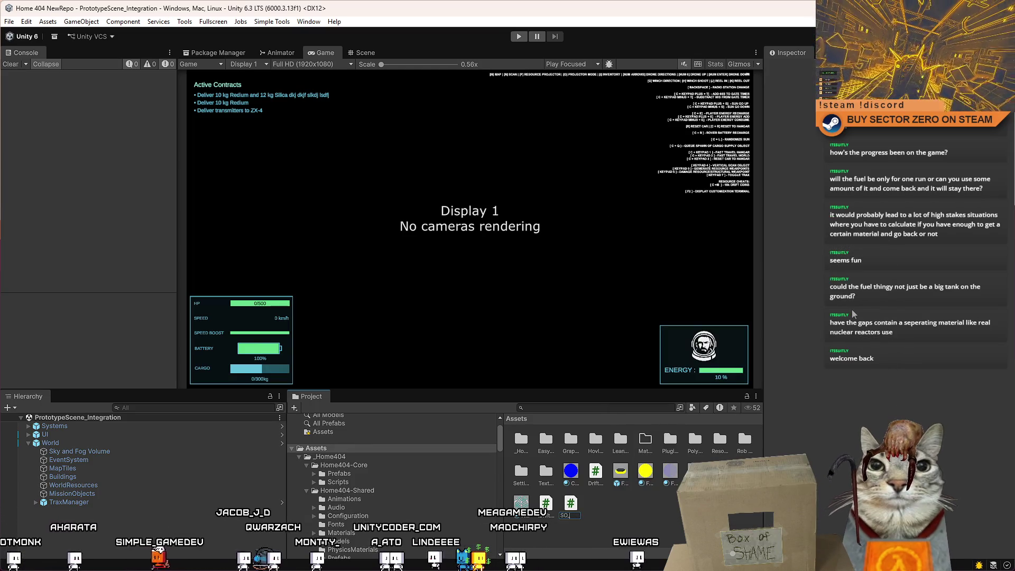
pyautogui.write('riftFuel')
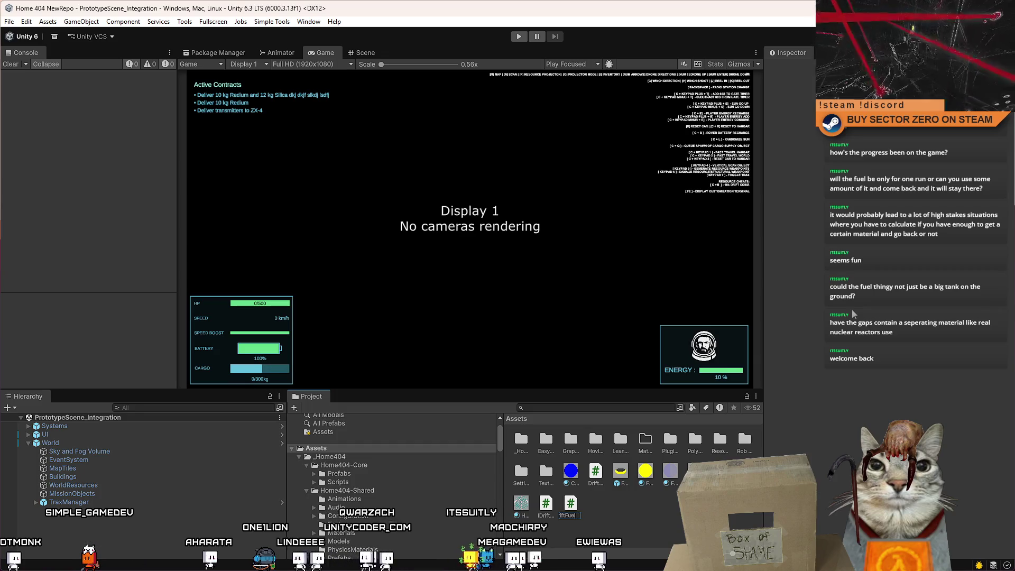
pyautogui.press('Return')
# Let the script compile, then replace its template code with the copied RadioStation code.
pyautogui.hotkey('alt', 'Tab')
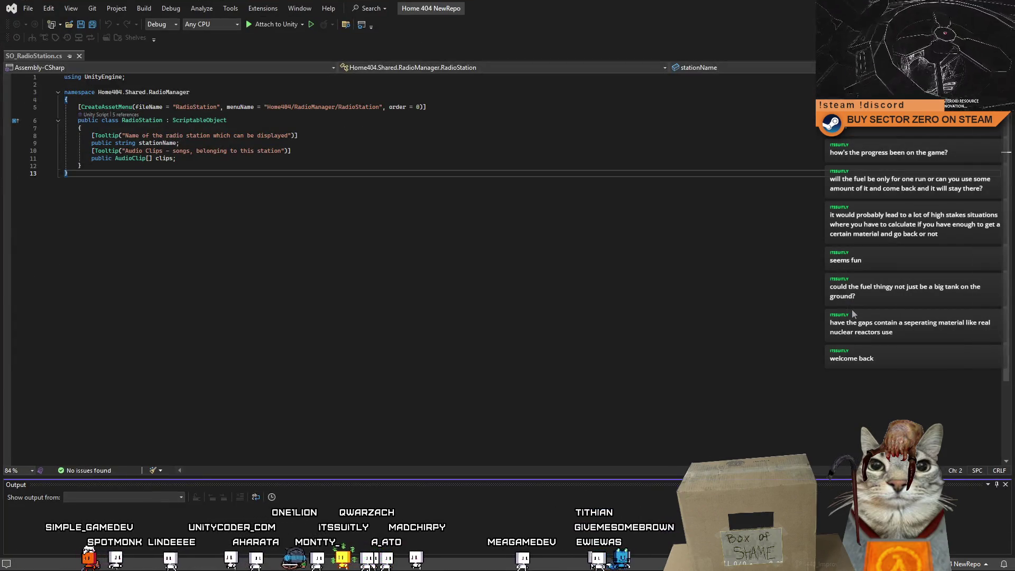
pyautogui.hotkey('alt', 'Tab')
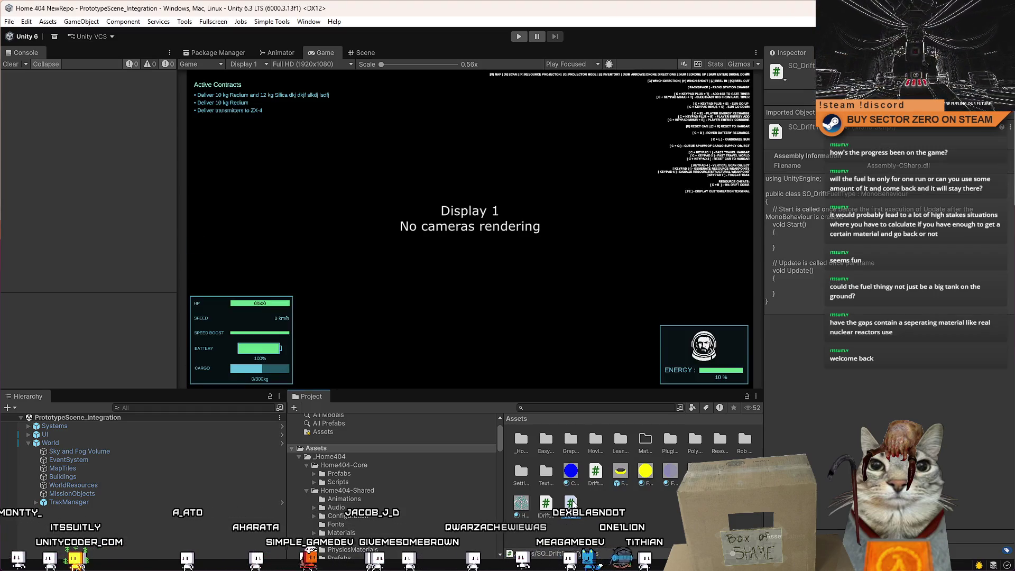
pyautogui.hotkey('ctrl', 'a')
pyautogui.hotkey('ctrl', 'v')
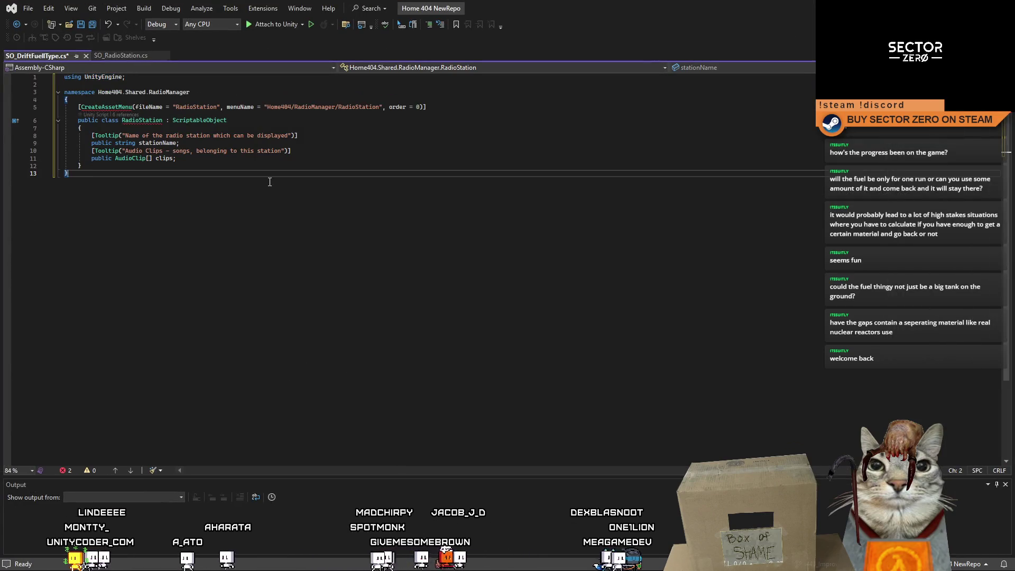
# Remove RadioManager from the namespace, leaving Home404.Shared.
pyautogui.doubleClick(180, 93)
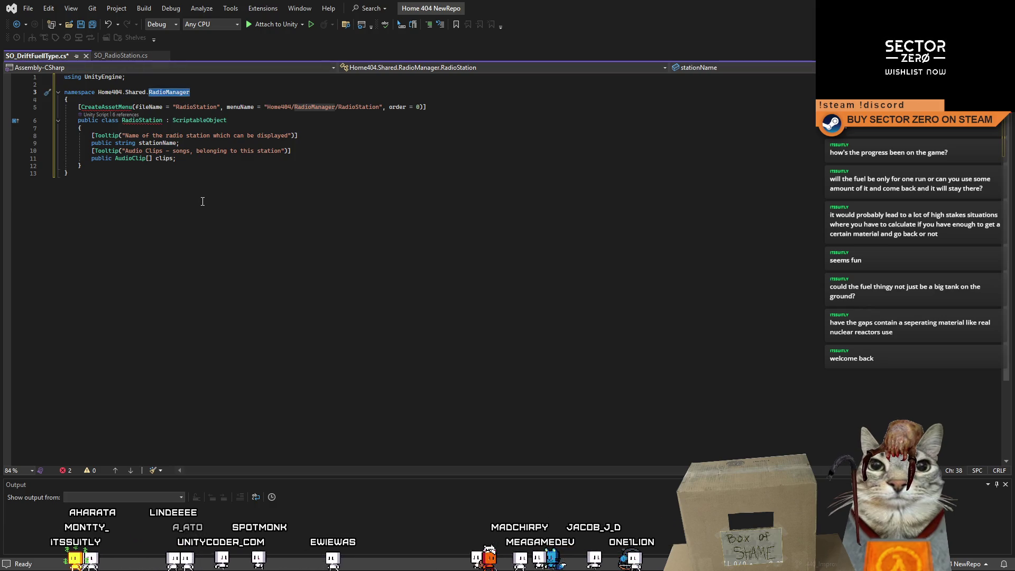
pyautogui.press('BackSpace')
pyautogui.press('BackSpace')
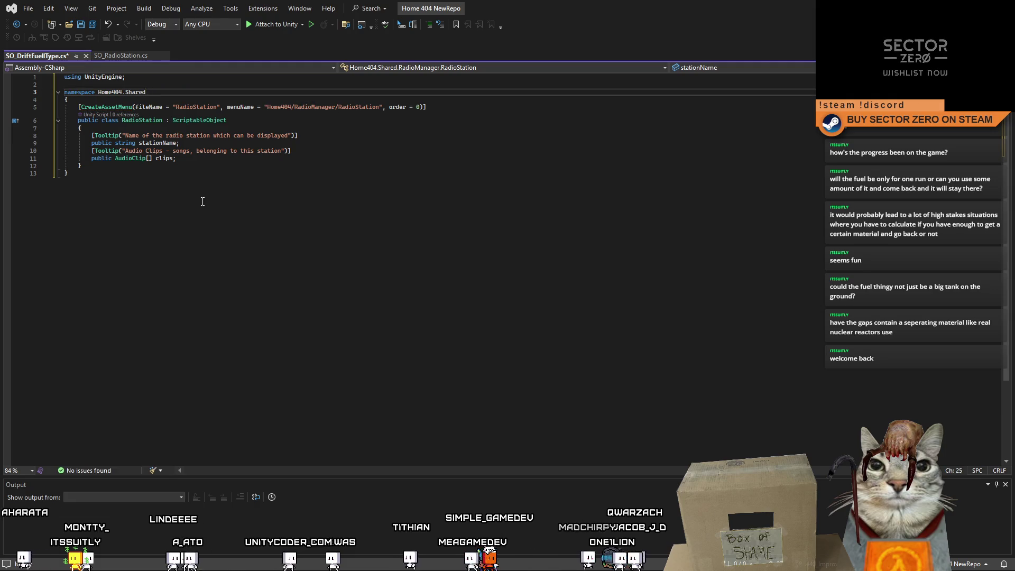
pyautogui.click(203, 201)
# Rename the class to SO_DriftFuelType and the CreateAssetMenu fileName to DriftFuelType.
pyautogui.doubleClick(198, 106)
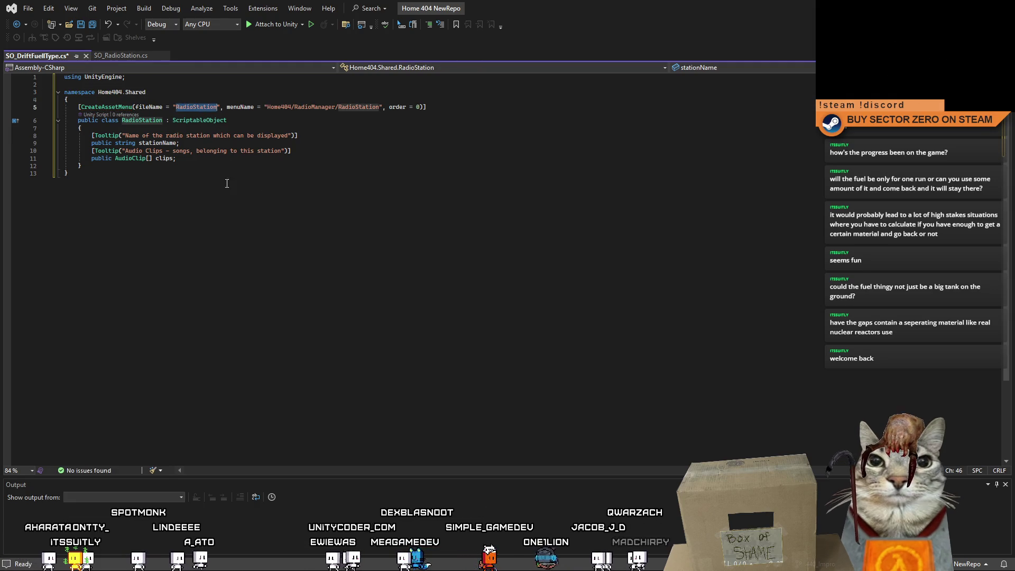
pyautogui.doubleClick(142, 120)
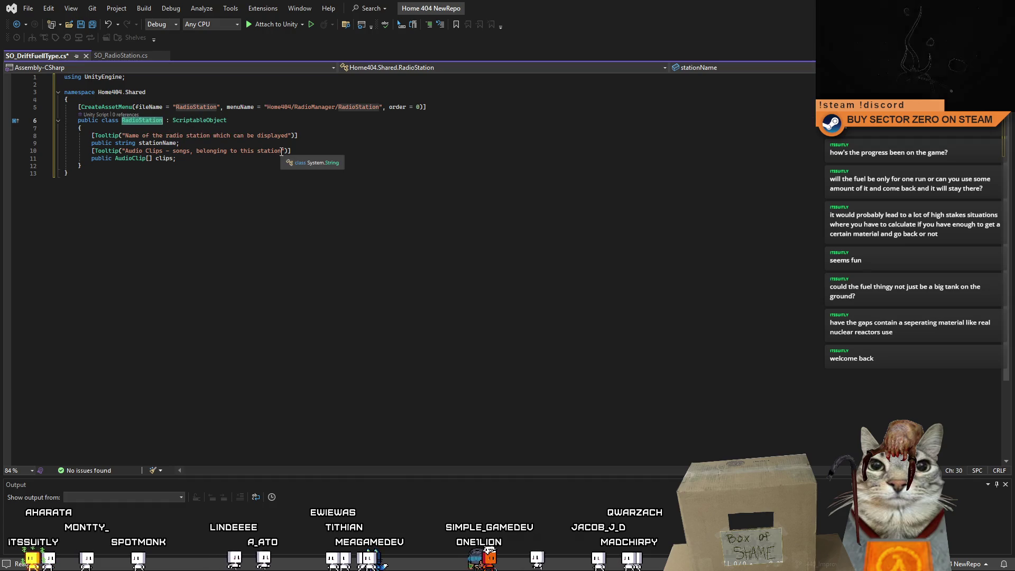
pyautogui.write('SO_DriftFuelType')
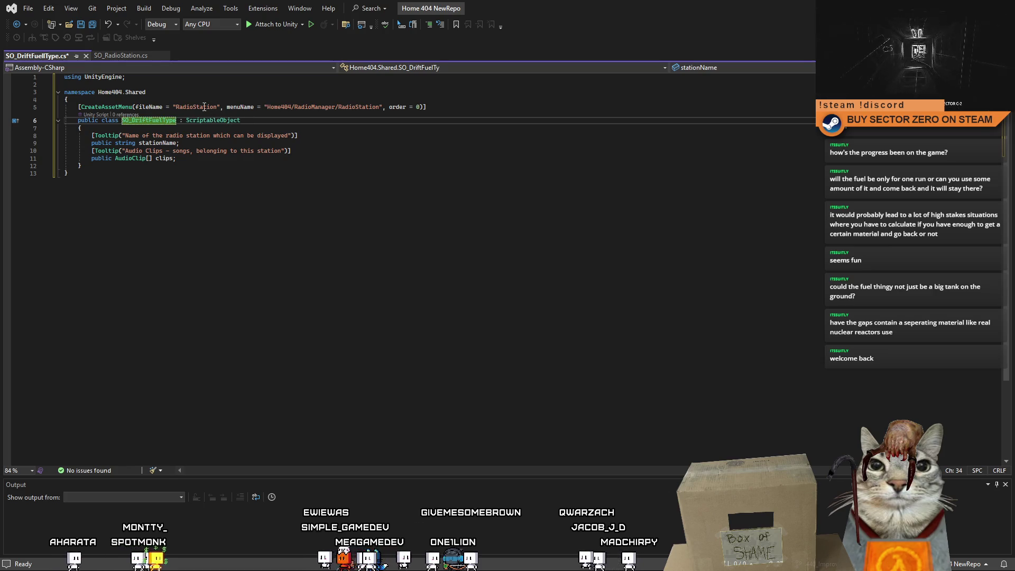
pyautogui.doubleClick(204, 107)
pyautogui.write('DriftFuelType')
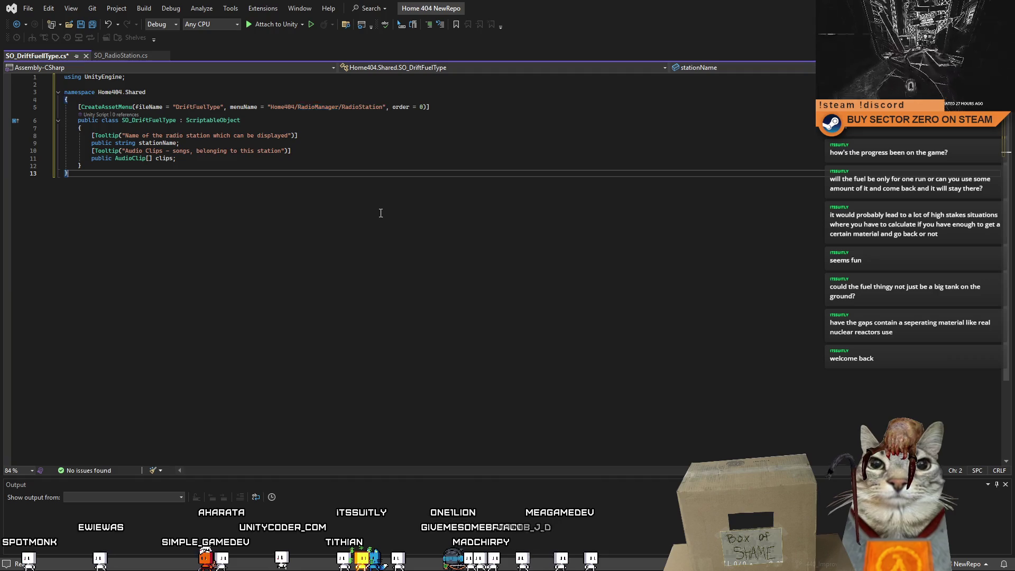
pyautogui.moveTo(690, 2)
pyautogui.mouseDown()
pyautogui.moveTo(104, 330)
pyautogui.moveTo(122, 175)
pyautogui.moveTo(478, 216)
pyautogui.moveTo(483, 170)
pyautogui.moveTo(606, 94)
pyautogui.moveTo(575, 97)
pyautogui.mouseUp()
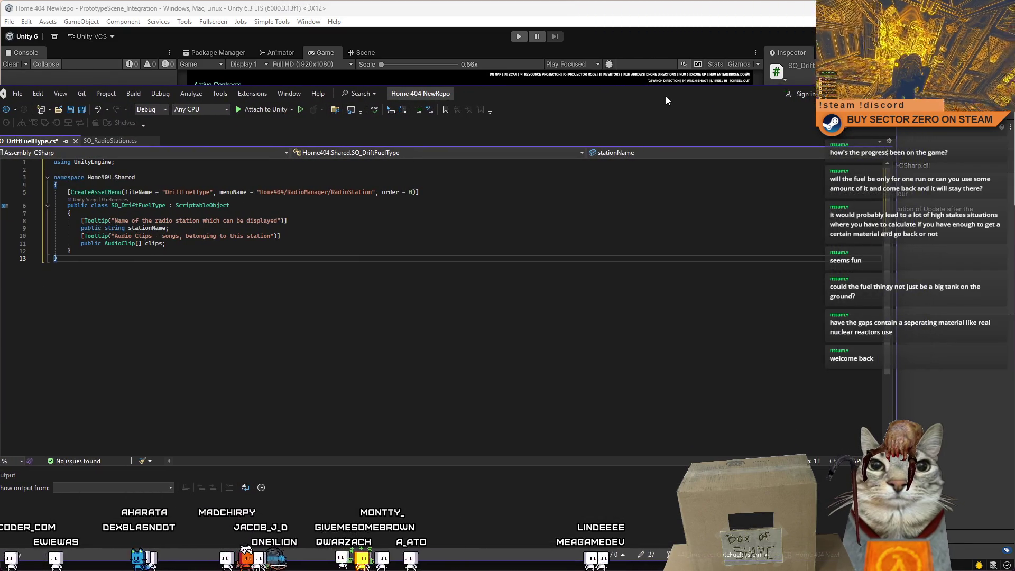
# Maximize the Visual Studio window and select RadioManager in the menuName path.
pyautogui.doubleClick(666, 96)
pyautogui.doubleClick(317, 107)
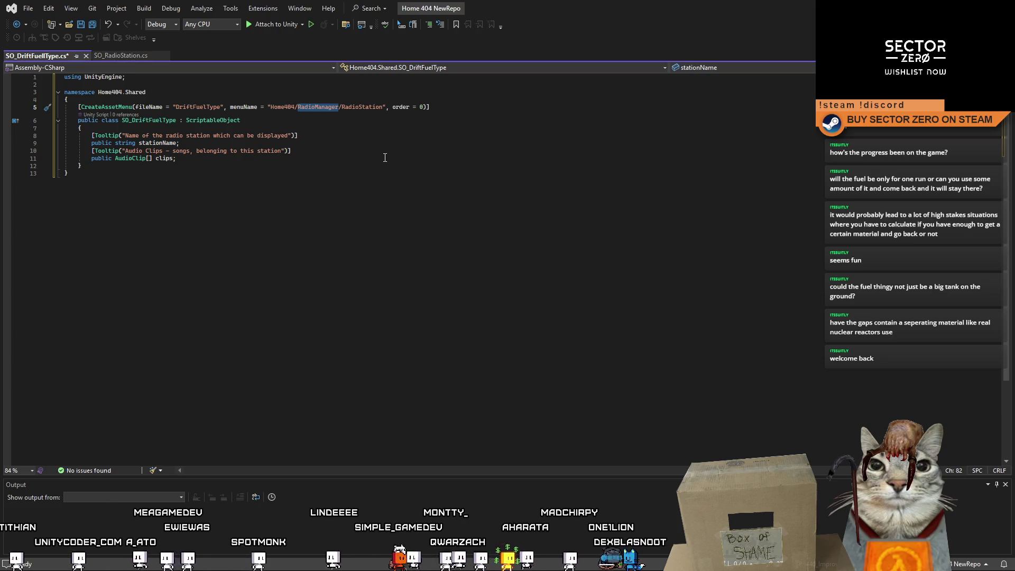
# Change the menuName path to Home404/DriftFuelManager/DriftFuelType.
pyautogui.write('Drift')
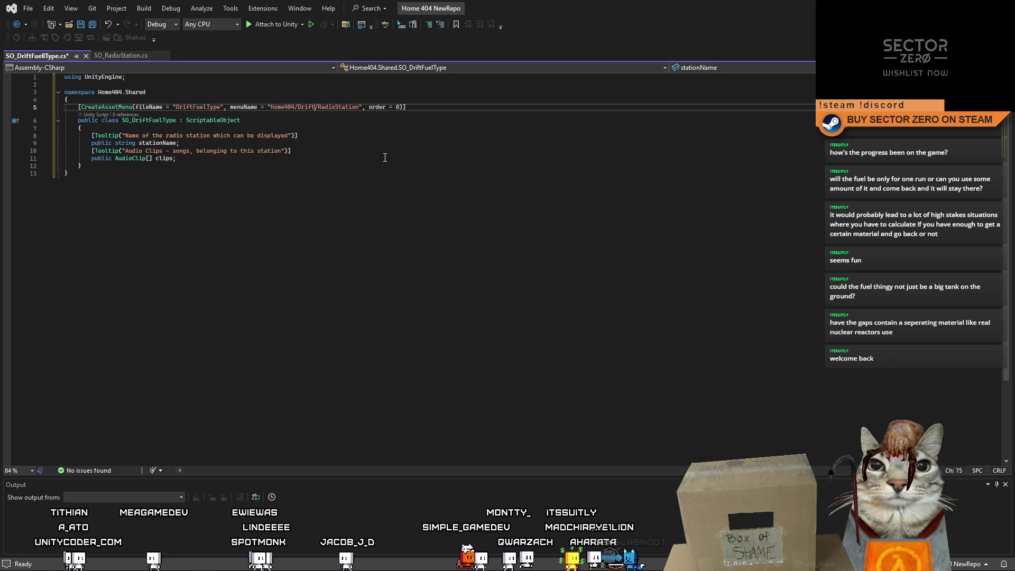
pyautogui.write('FuelManager')
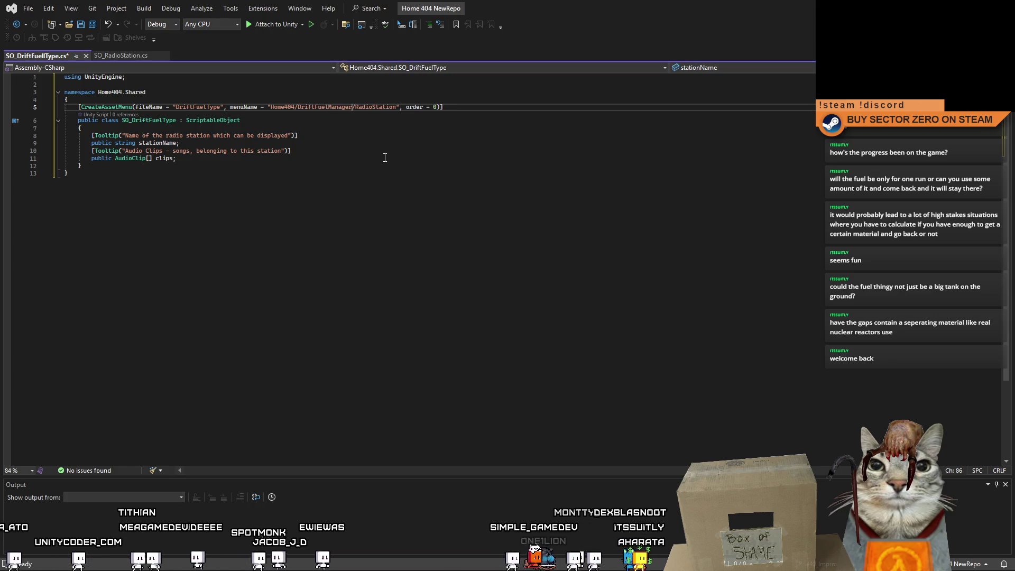
pyautogui.doubleClick(205, 108)
pyautogui.hotkey('ctrl', 'c')
pyautogui.doubleClick(379, 108)
pyautogui.hotkey('ctrl', 'v')
# Rename the stationName string field to resourceID.
pyautogui.click(417, 144)
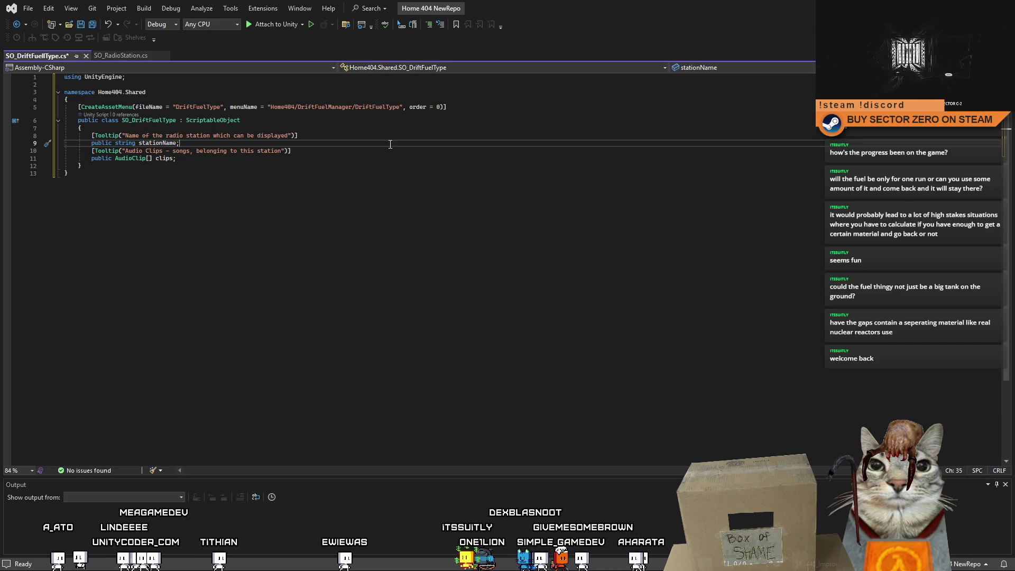
pyautogui.click(315, 137)
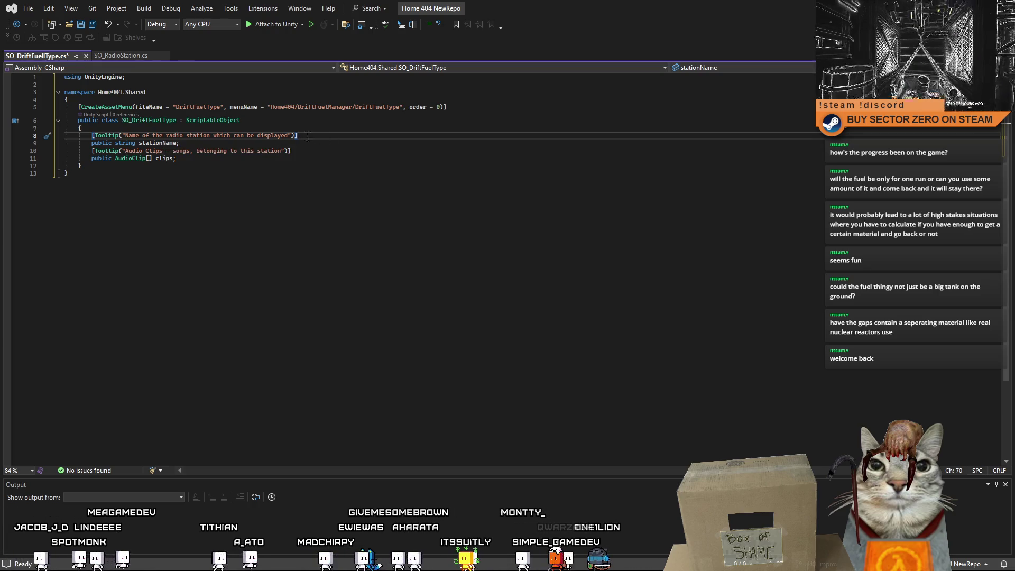
pyautogui.doubleClick(169, 143)
pyautogui.write('n')
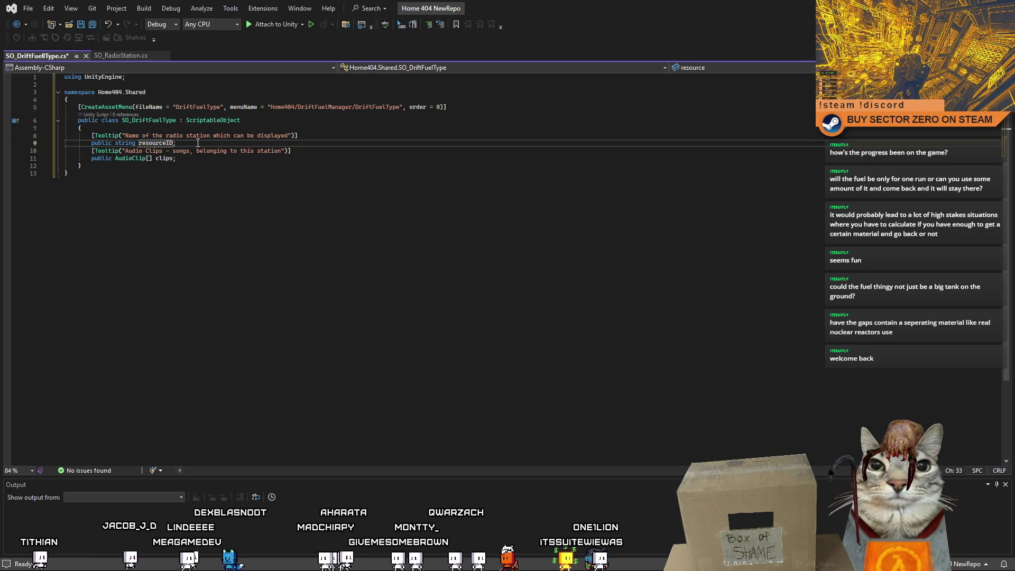
# Reword the first tooltip to "Name of the resource used as gate fuel".
pyautogui.click(190, 189)
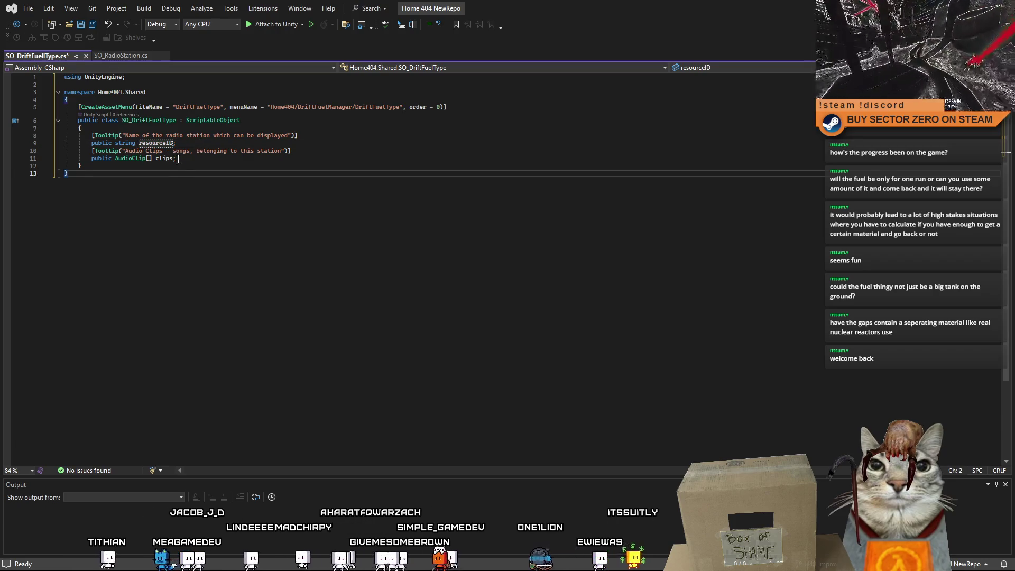
pyautogui.moveTo(186, 160); pyautogui.dragTo(108, 160)
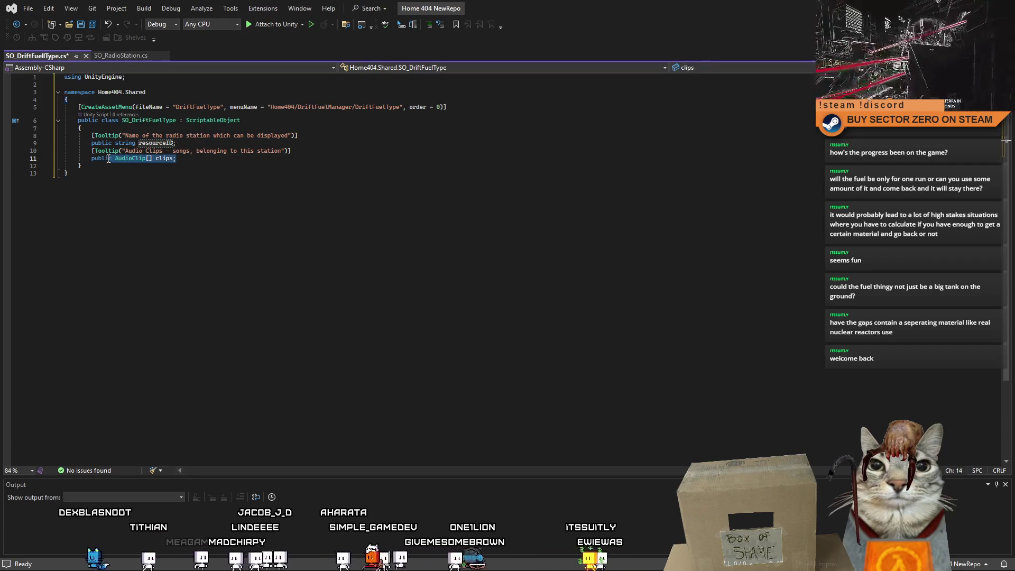
pyautogui.click(306, 130)
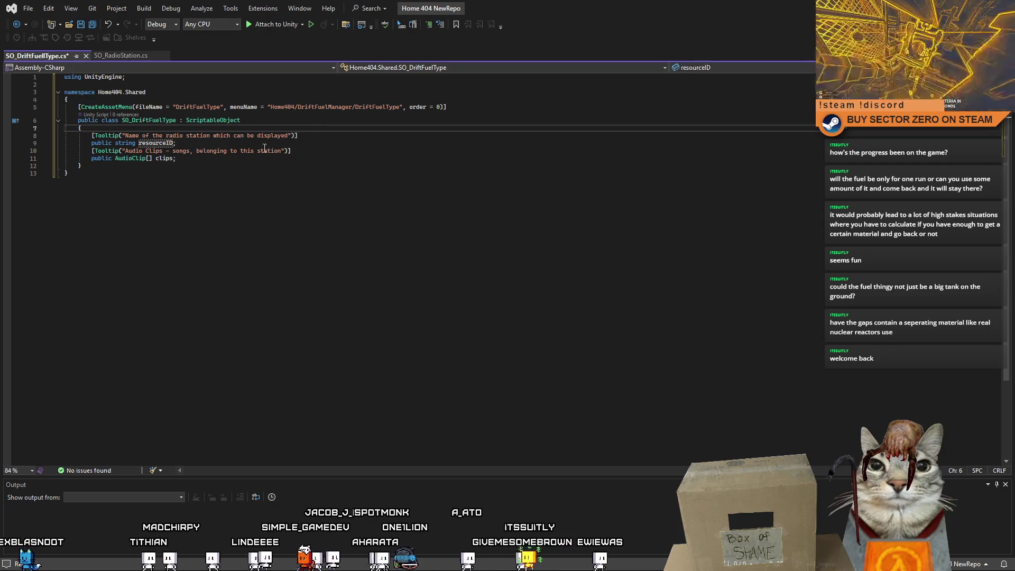
pyautogui.moveTo(290, 136); pyautogui.dragTo(154, 136)
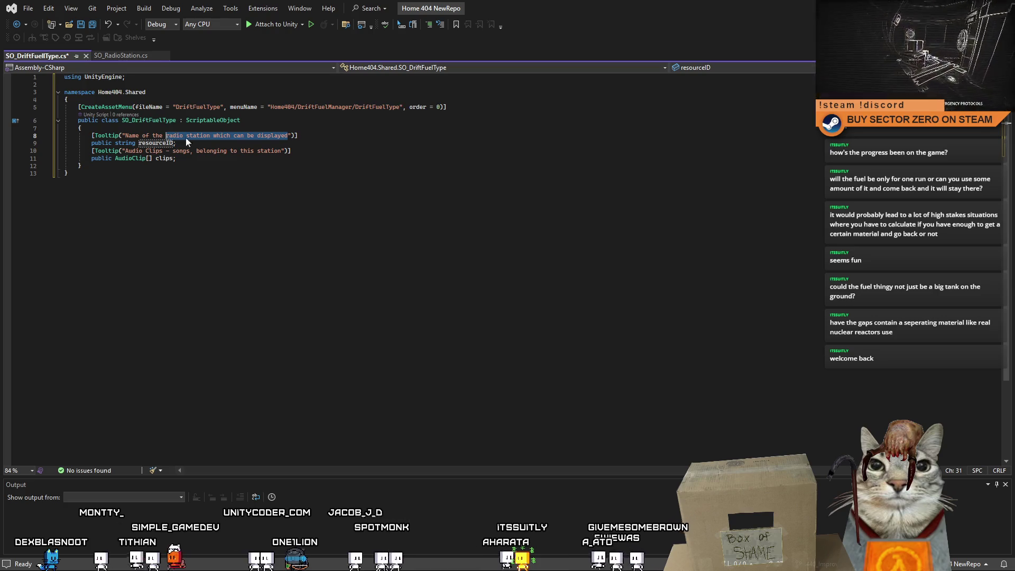
pyautogui.write('resource')
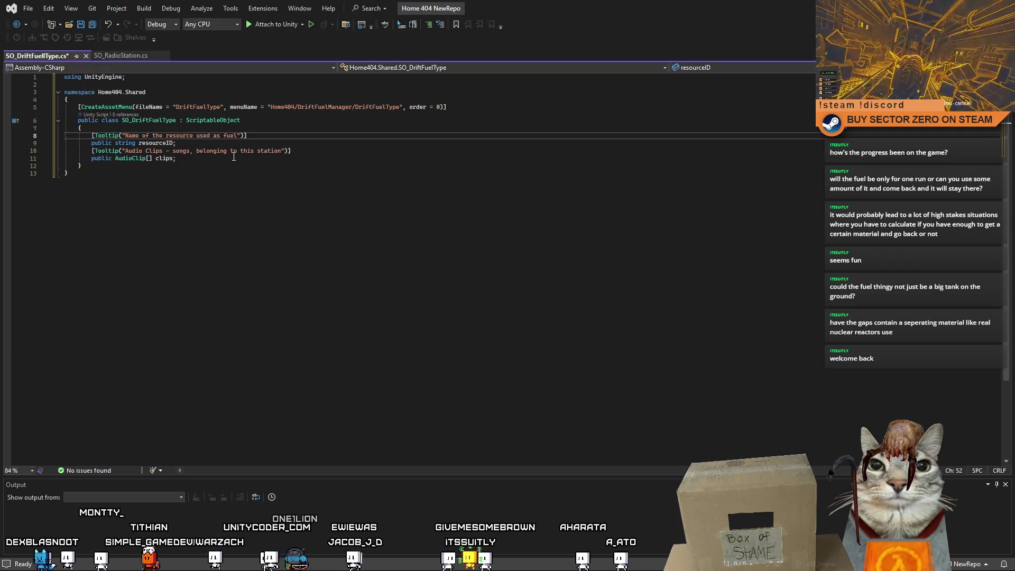
pyautogui.click(234, 156)
pyautogui.click(295, 138)
pyautogui.click(224, 160)
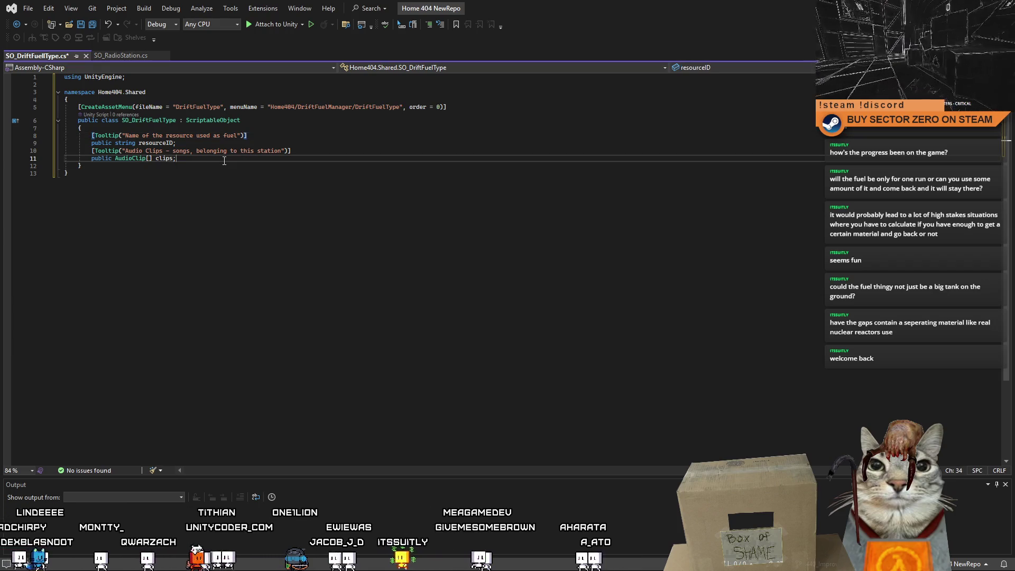
pyautogui.click(224, 139)
pyautogui.write('gate')
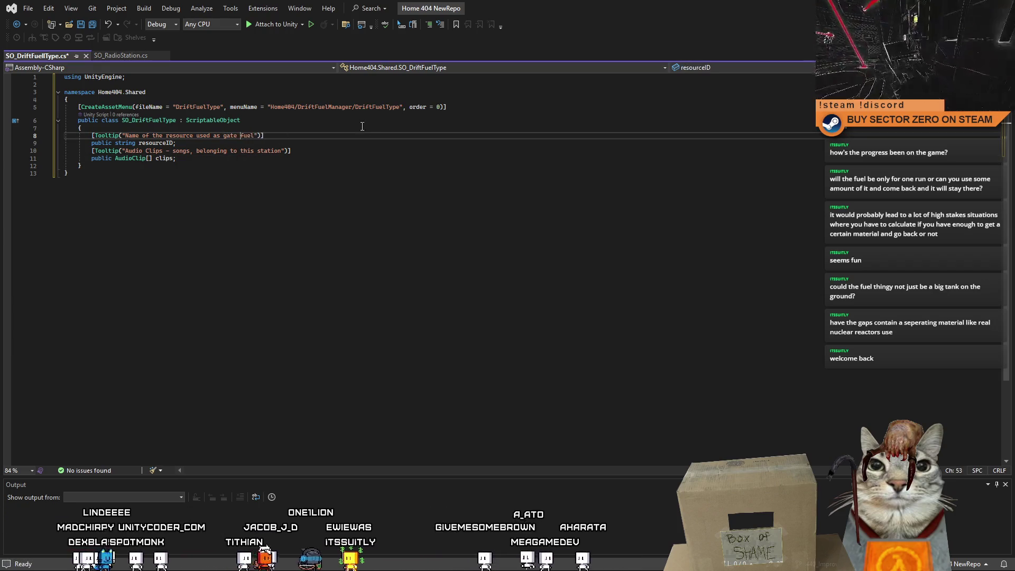
# Clear the audio clips tooltip and select the AudioClip type for replacement.
pyautogui.click(279, 158)
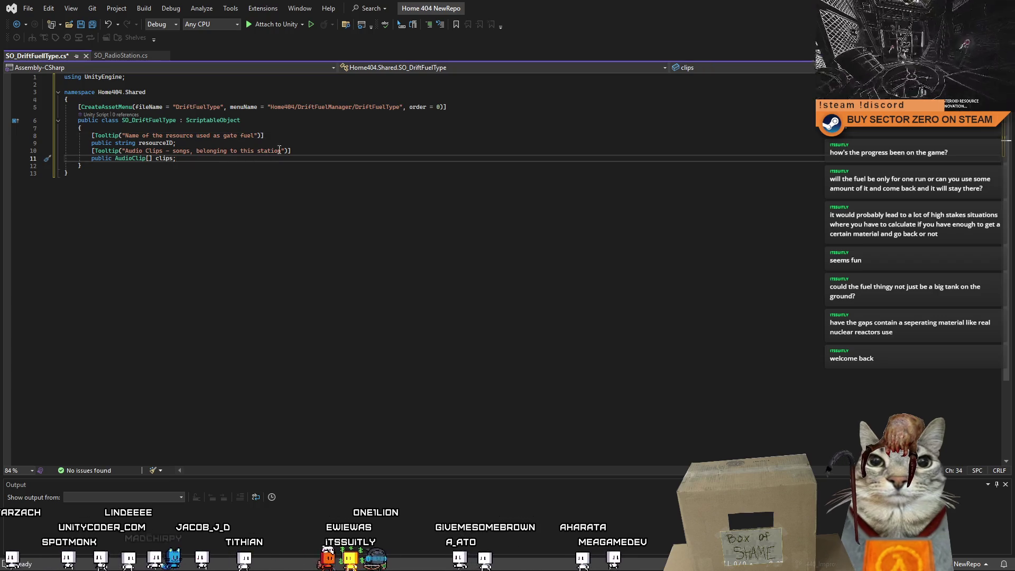
pyautogui.moveTo(284, 150); pyautogui.dragTo(126, 150)
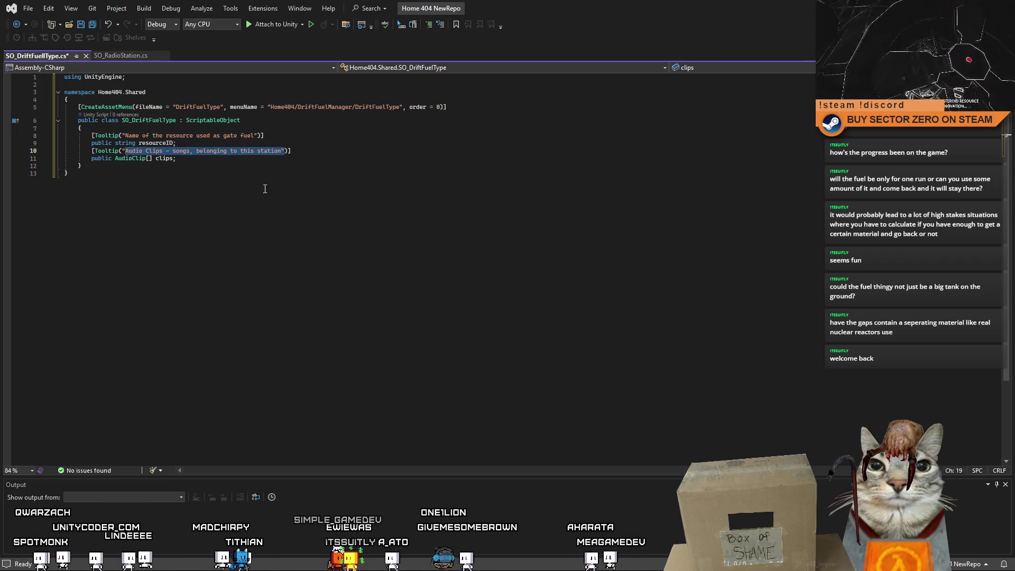
pyautogui.press('Right')
pyautogui.press('BackSpace')
pyautogui.press('BackSpace')
pyautogui.press('BackSpace')
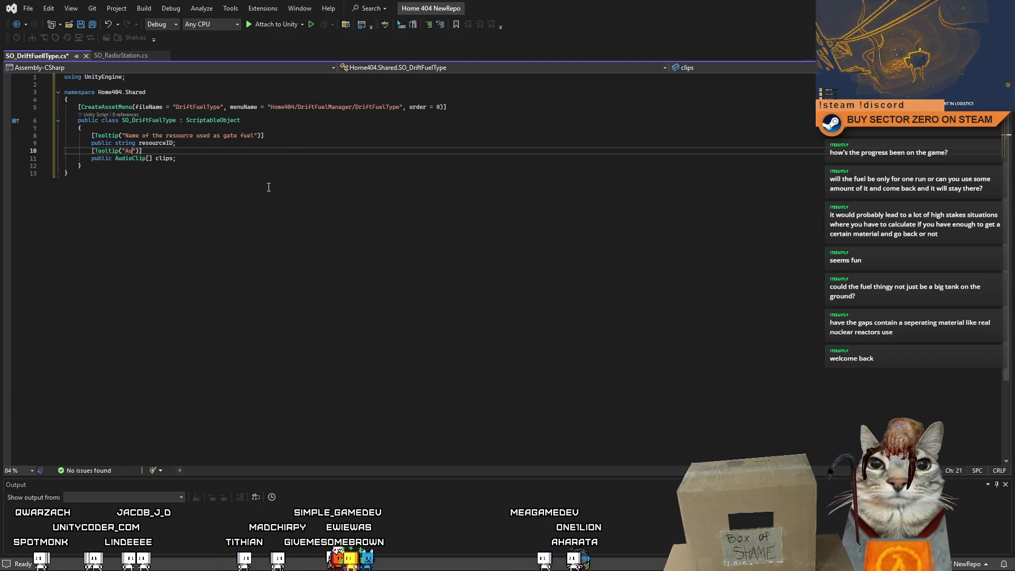
pyautogui.press('BackSpace')
pyautogui.press('BackSpace')
pyautogui.click(136, 158)
pyautogui.doubleClick(136, 158)
# Change AudioClip[] clips to GameObject[] fuelDiscPrefab and start its tooltip "Prefab of fuel disc used in drift".
pyautogui.write('Game')
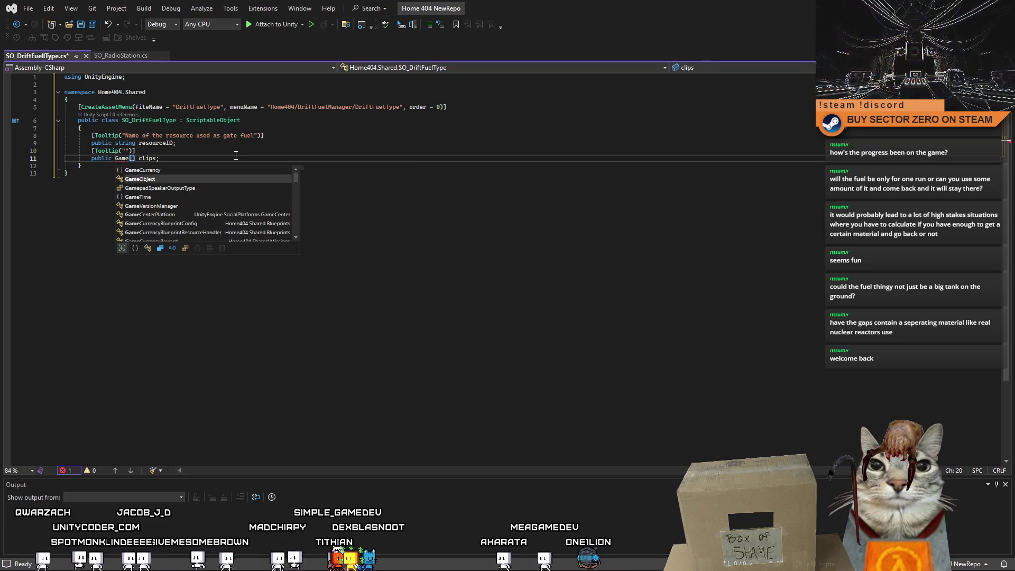
pyautogui.press('Tab')
pyautogui.doubleClick(167, 158)
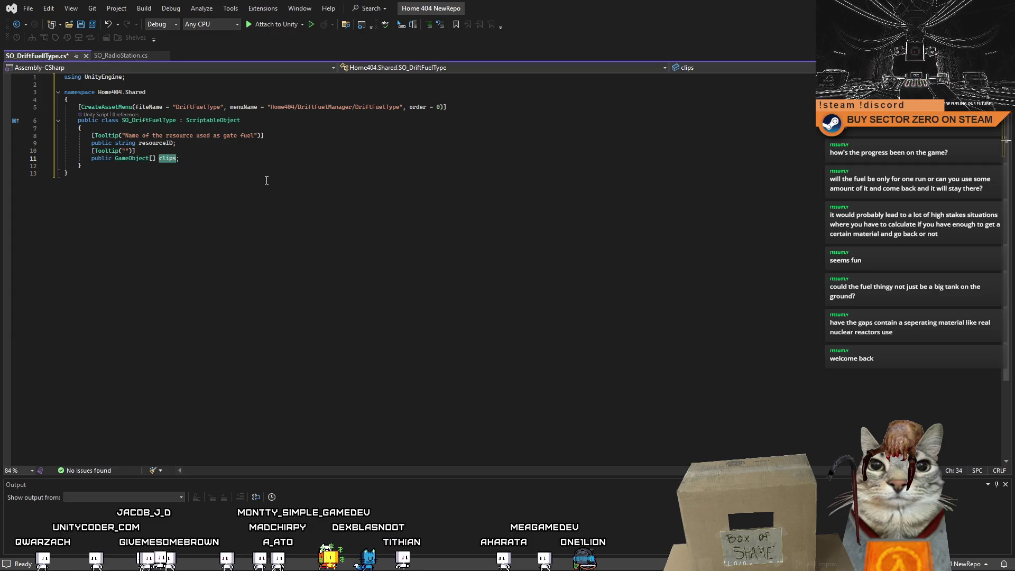
pyautogui.write('fuelDiscP')
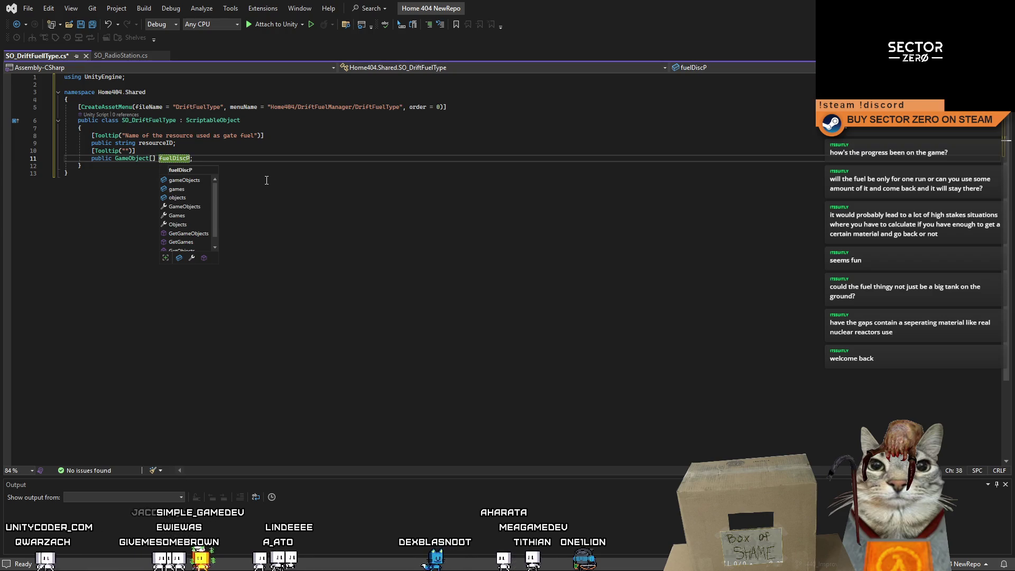
pyautogui.write('refab')
pyautogui.press('Right')
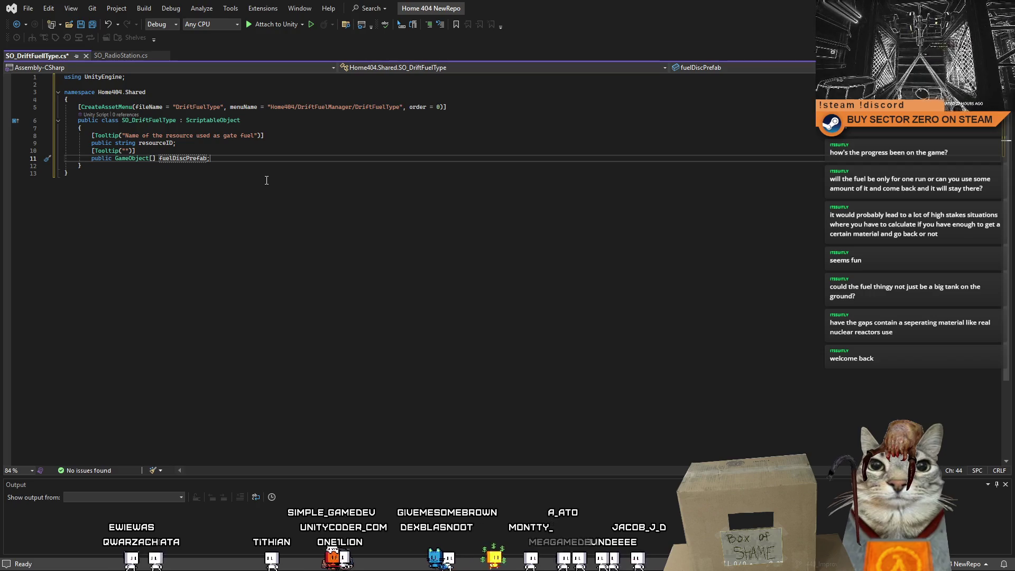
pyautogui.click(147, 152)
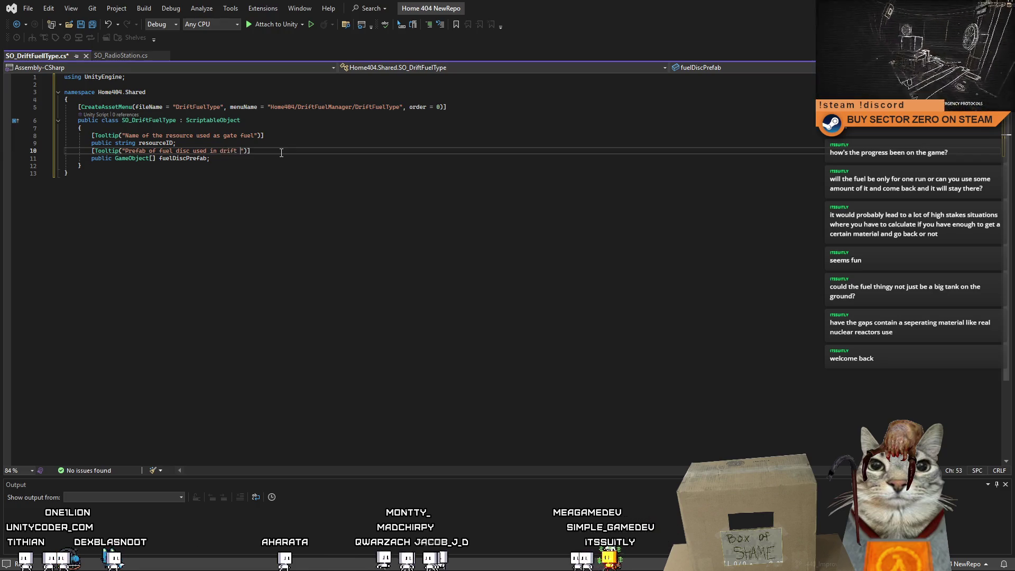
pyautogui.write('fuel console')
# Finish the tooltip as "Prefab of fuel disc used in drift fuel console", save, and return to Unity.
pyautogui.click(388, 317)
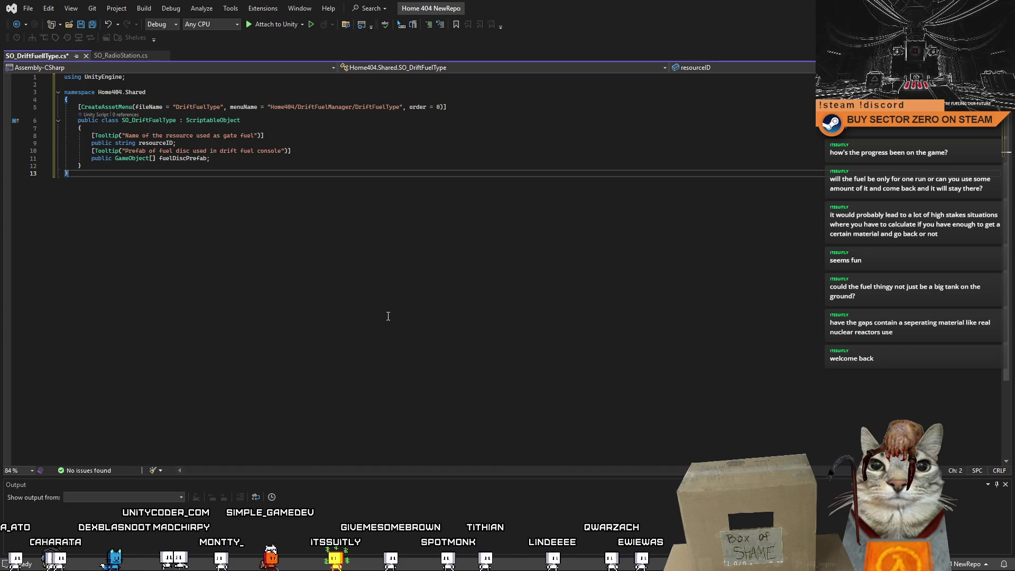
pyautogui.hotkey('ctrl', 's')
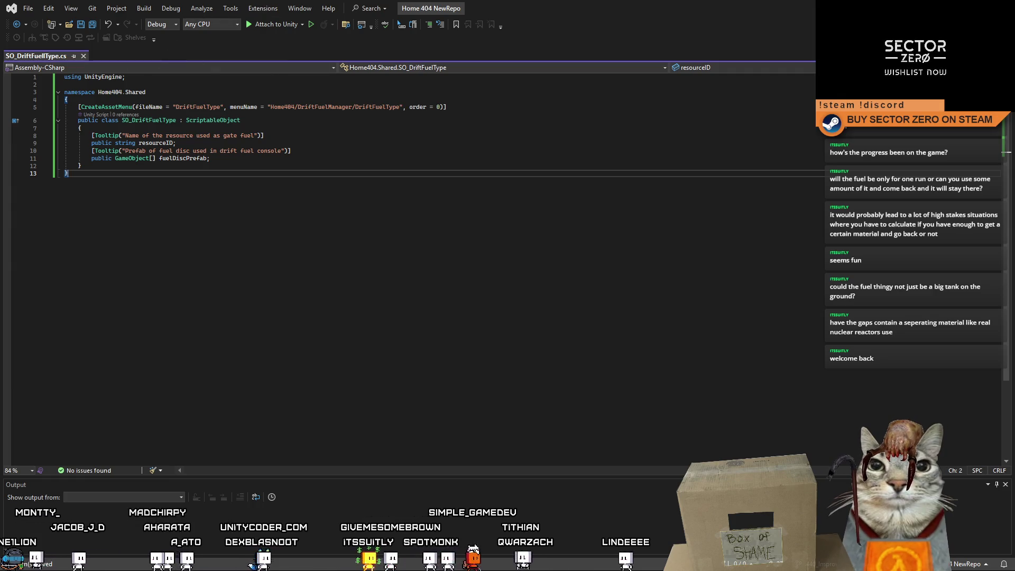
pyautogui.hotkey('alt', 'Tab')
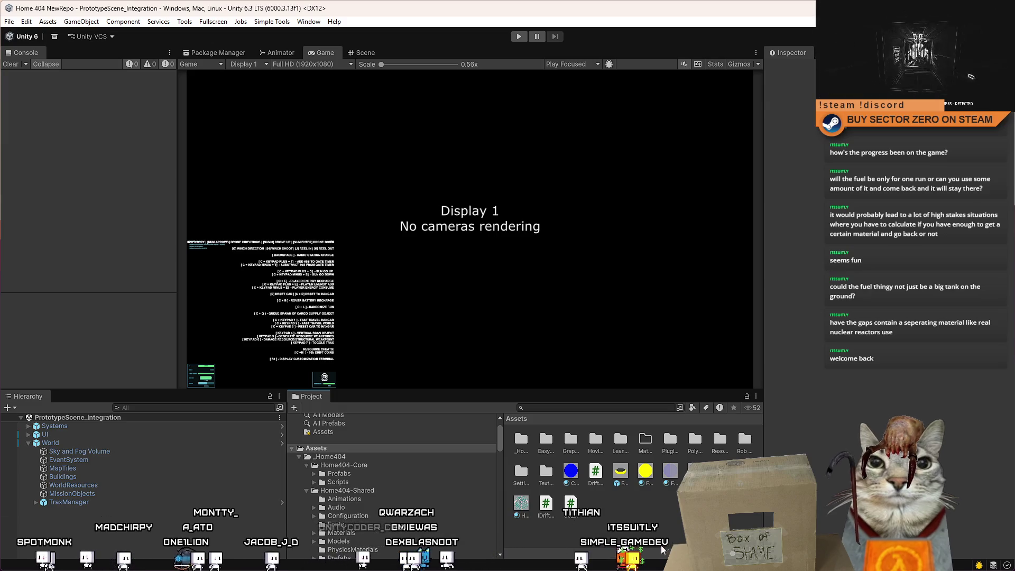
# Browse the Assets folder, opening and closing the asset creation menu without creating anything.
pyautogui.keyDown('ctrl'); pyautogui.scroll(-4, 661, 529); pyautogui.keyUp('ctrl')
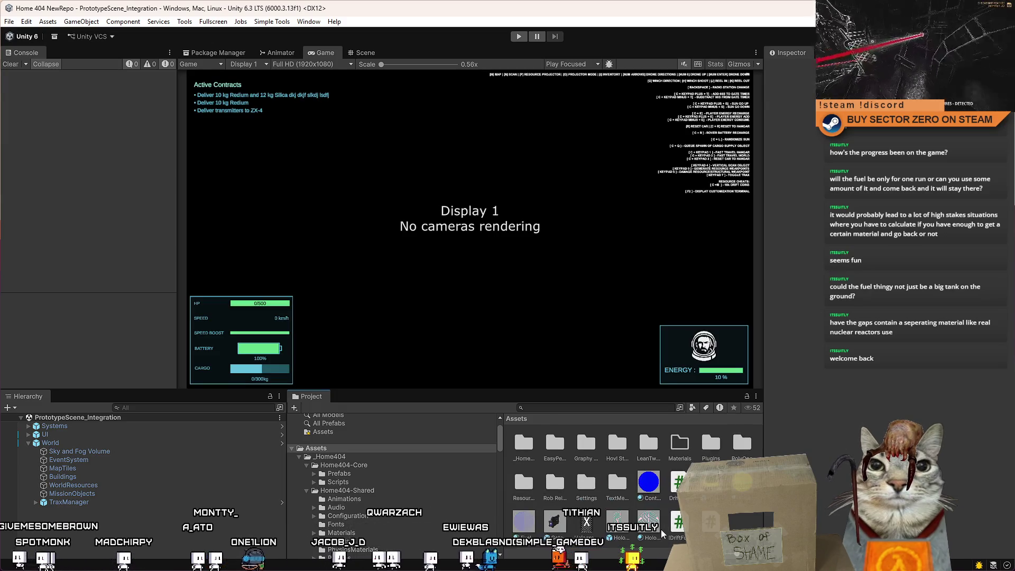
pyautogui.keyDown('ctrl'); pyautogui.scroll(2, 664, 529); pyautogui.keyUp('ctrl')
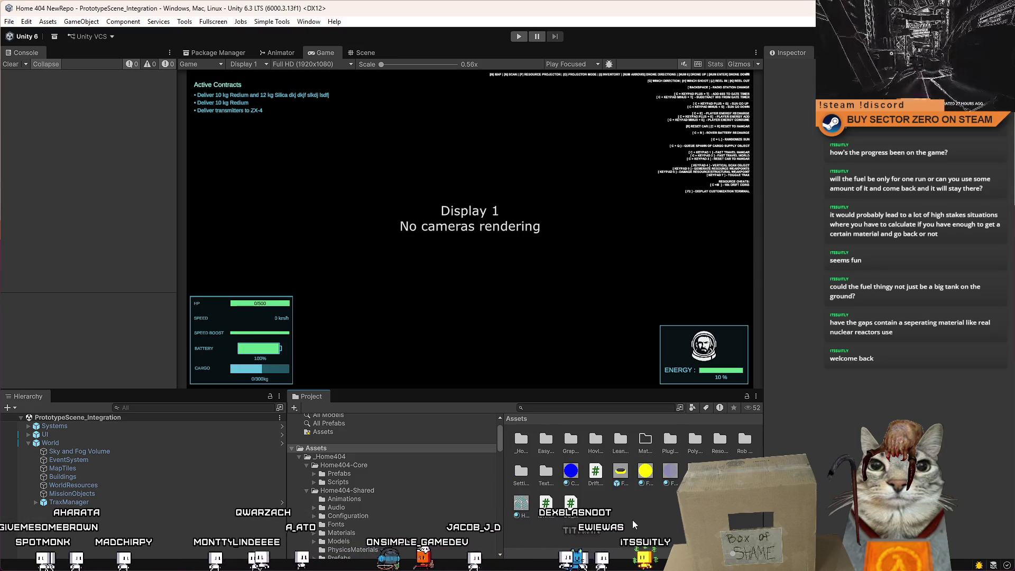
pyautogui.rightClick(632, 519)
pyautogui.press('Escape')
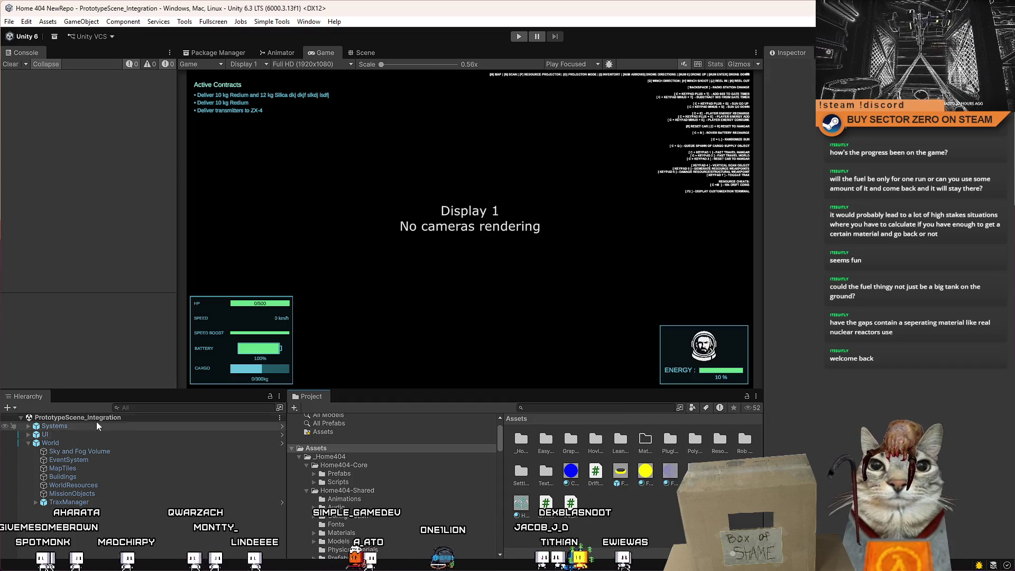
pyautogui.click(142, 408)
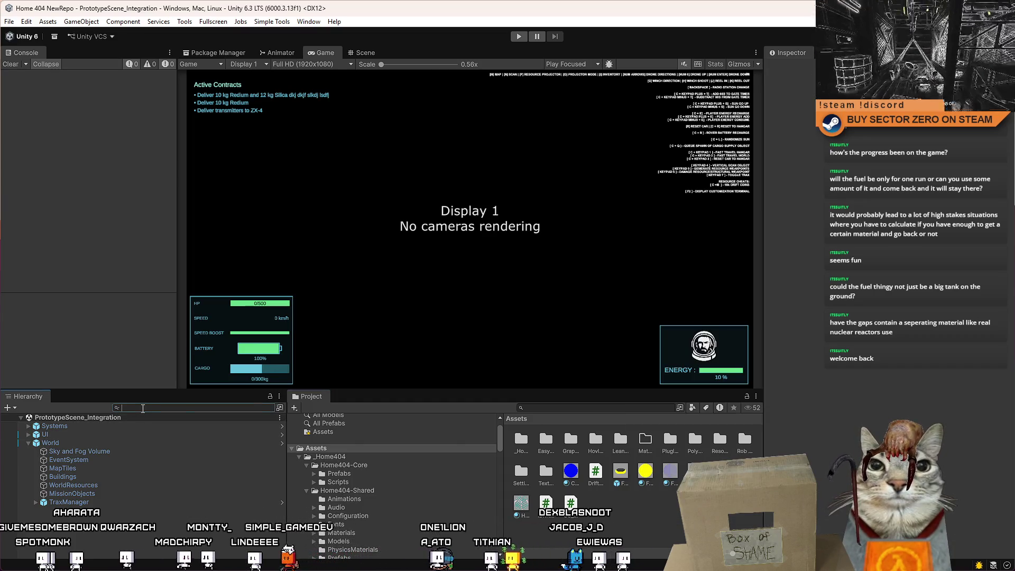
pyautogui.rightClick(633, 522)
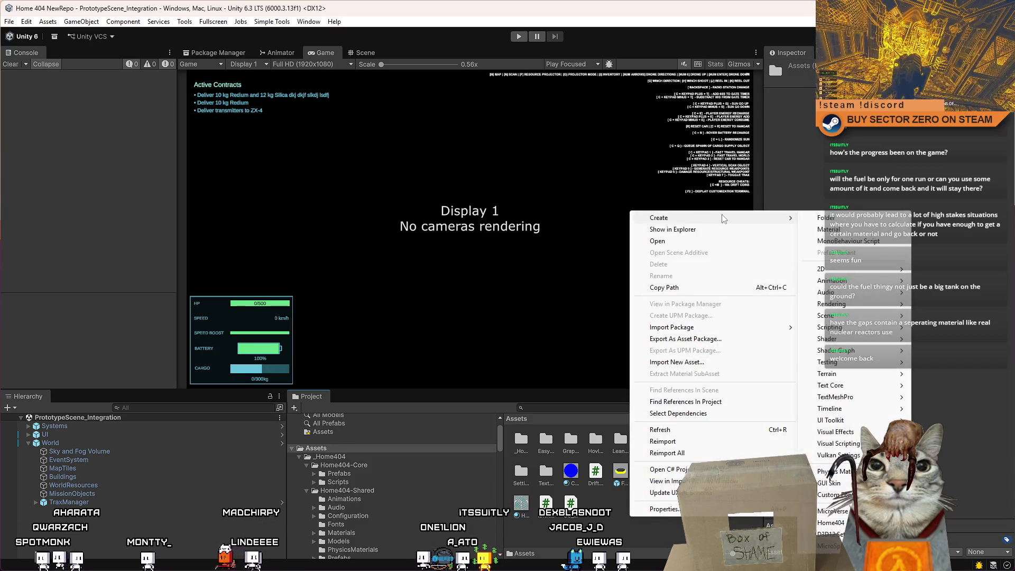
pyautogui.click(861, 308)
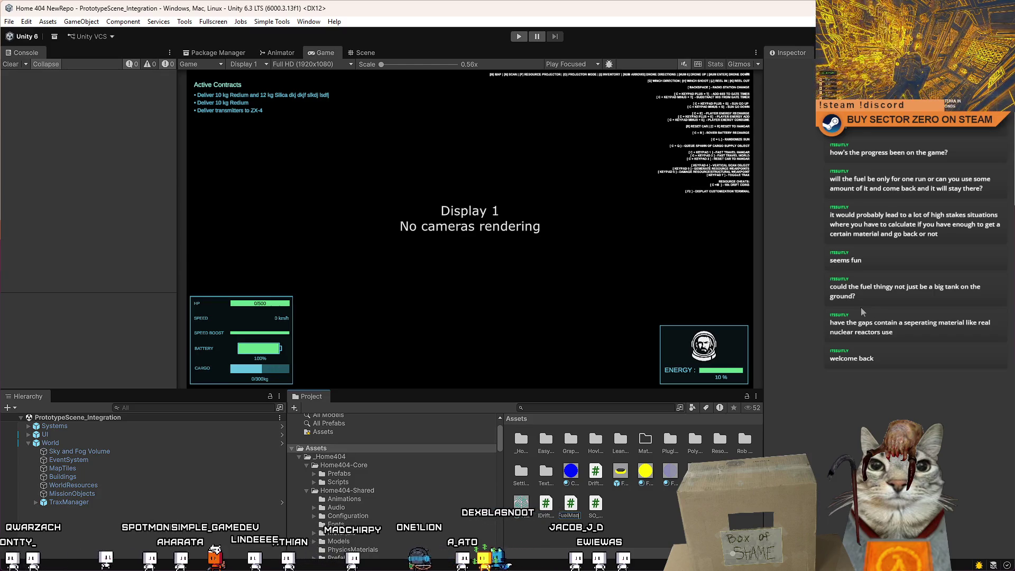
# Save the script again in Visual Studio, then clear the asset selection in Unity.
pyautogui.hotkey('alt', 'Tab')
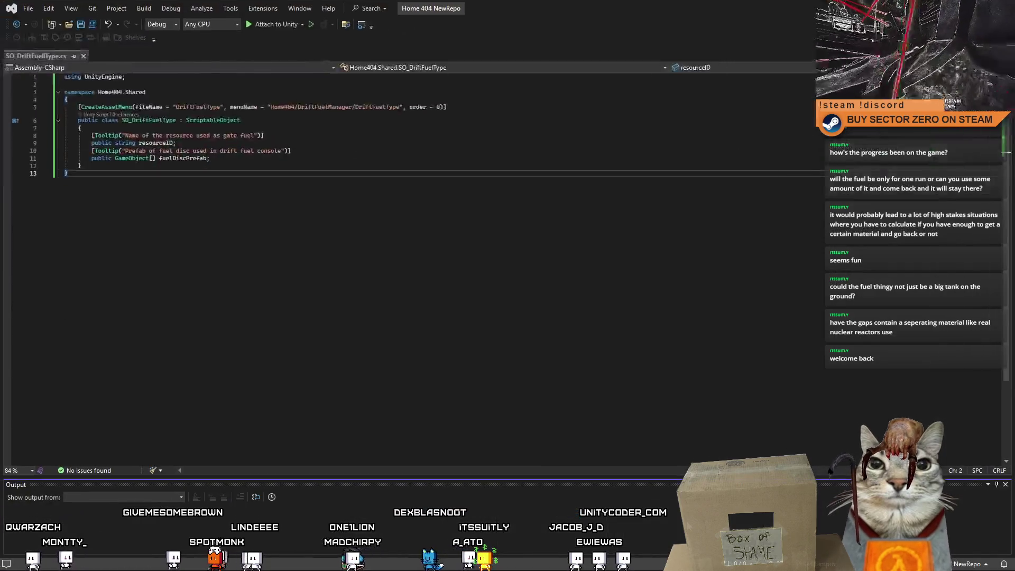
pyautogui.hotkey('ctrl', 's')
pyautogui.hotkey('alt', 'Tab')
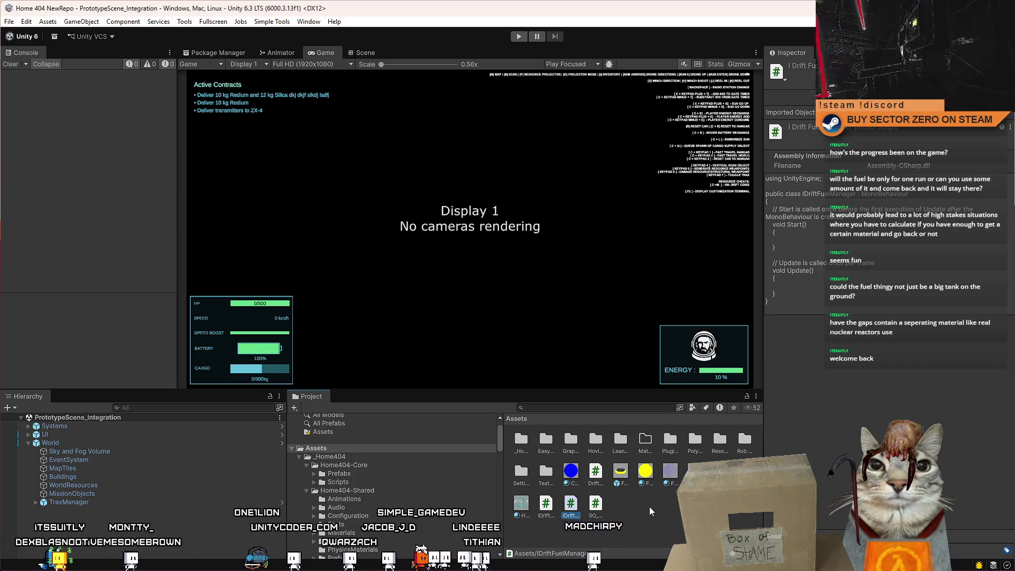
pyautogui.click(649, 507)
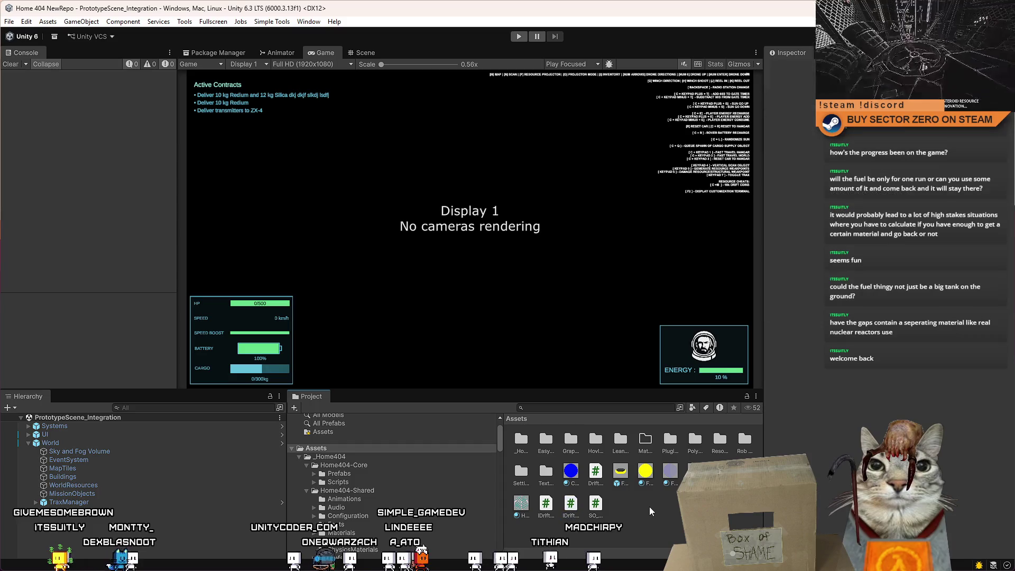
pyautogui.keyDown('ctrl'); pyautogui.scroll(-5, 649, 519); pyautogui.keyUp('ctrl')
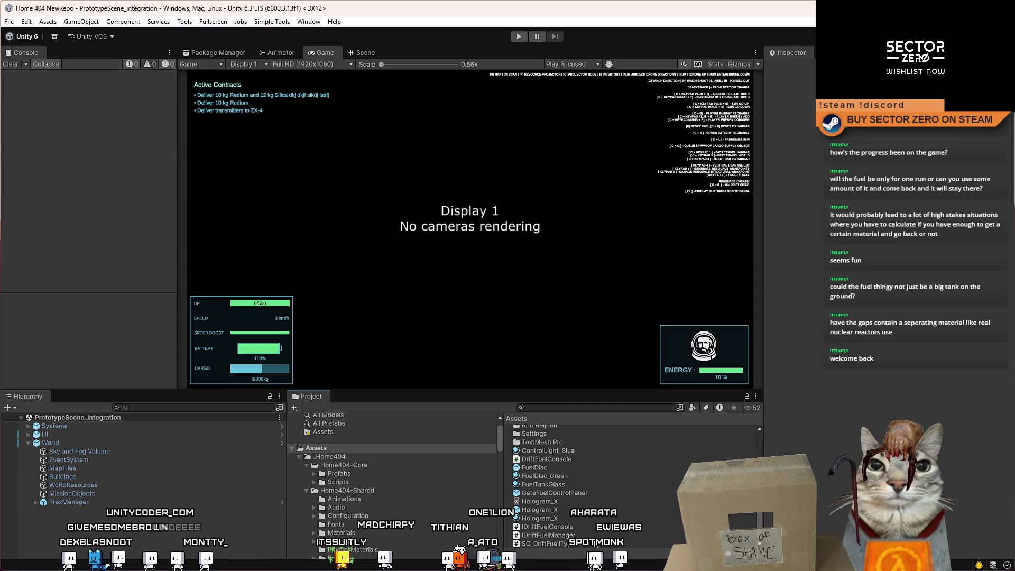
# Open the IDriftFuelConsole script in Visual Studio, then delete it from Assets.
pyautogui.click(560, 527)
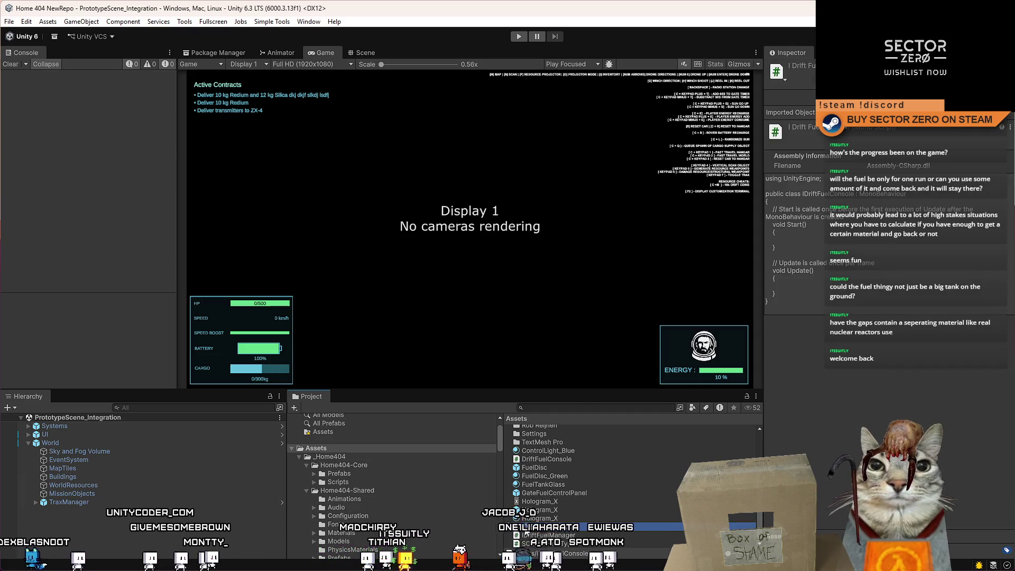
pyautogui.click(570, 526)
pyautogui.press('Return')
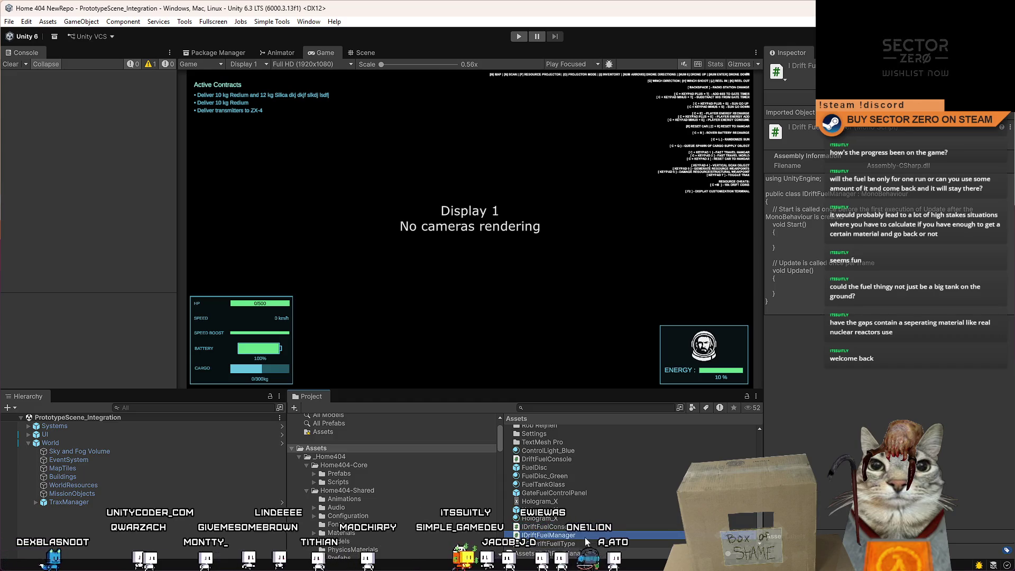
pyautogui.scroll(3, 591, 535)
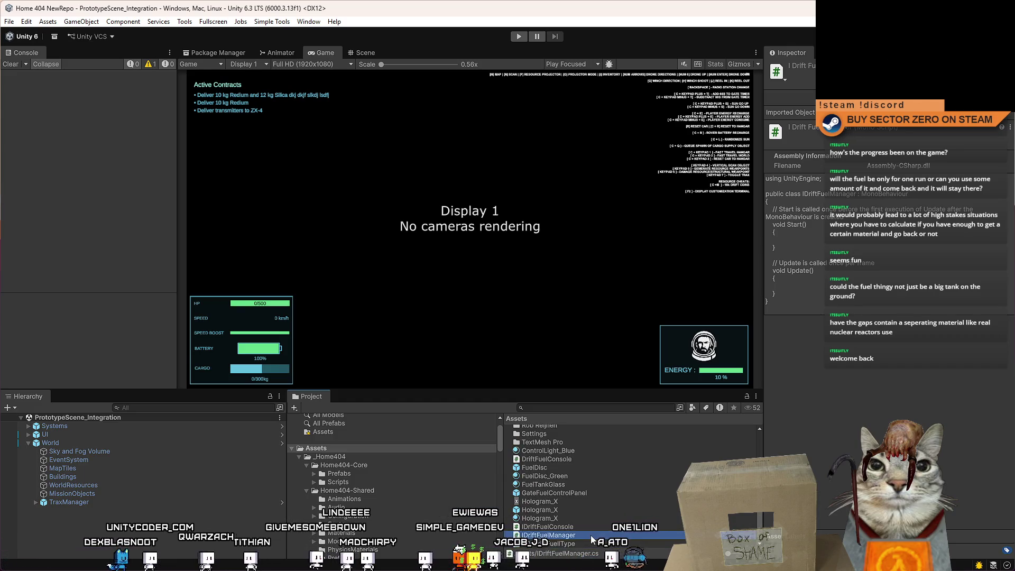
pyautogui.scroll(-3, 573, 522)
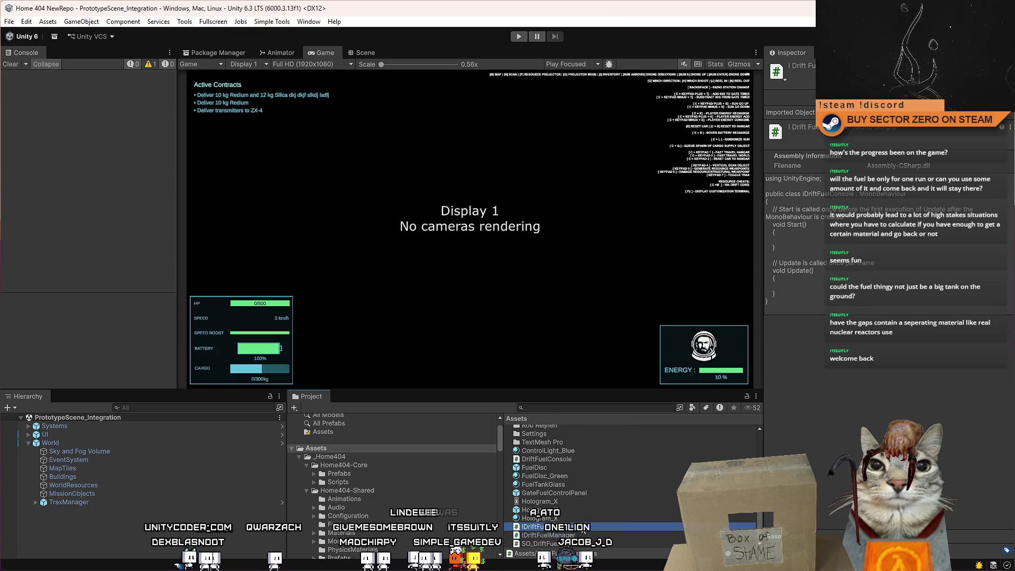
pyautogui.doubleClick(588, 527)
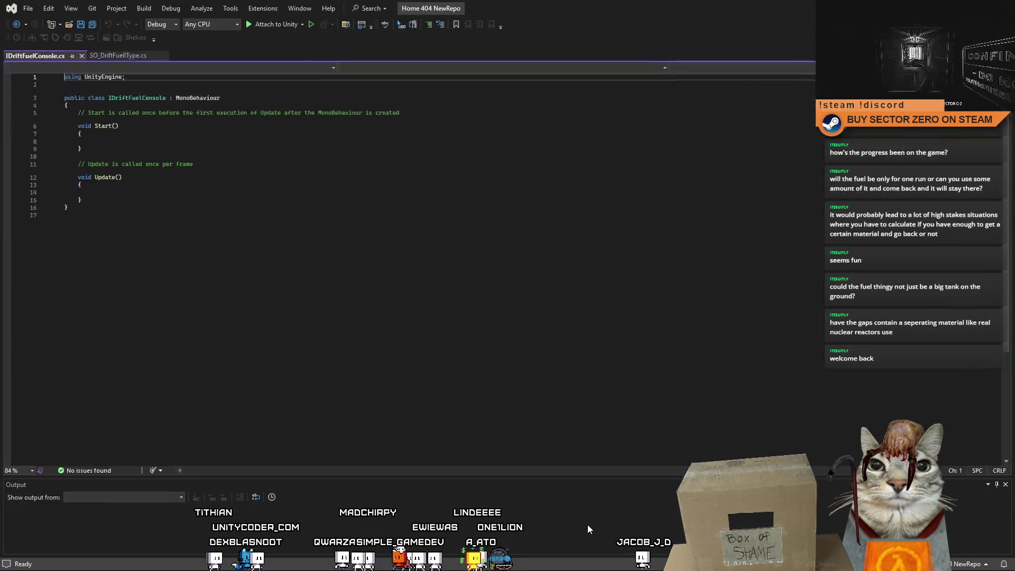
pyautogui.hotkey('alt', 'Tab')
pyautogui.press('Delete')
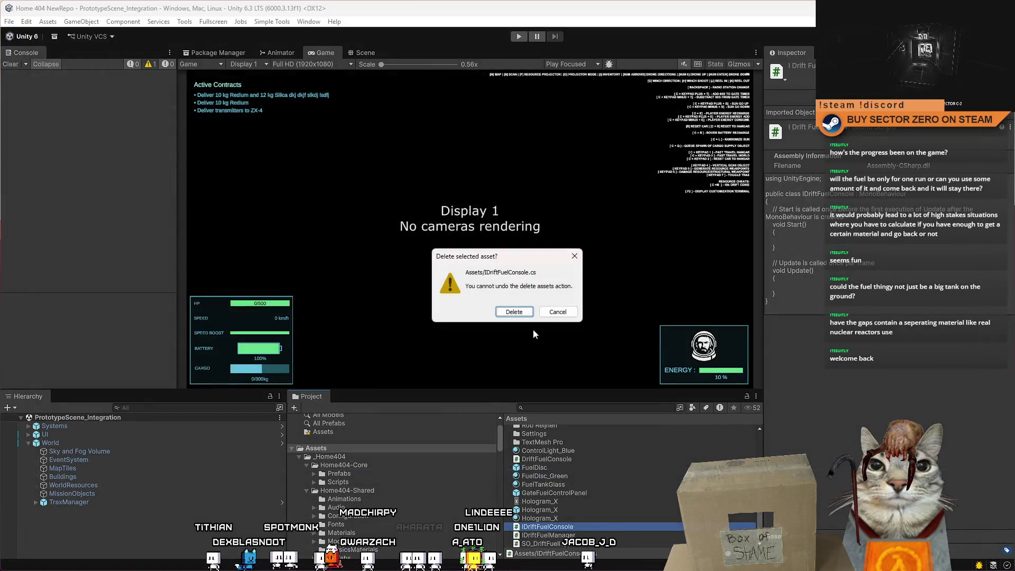
pyautogui.click(555, 313)
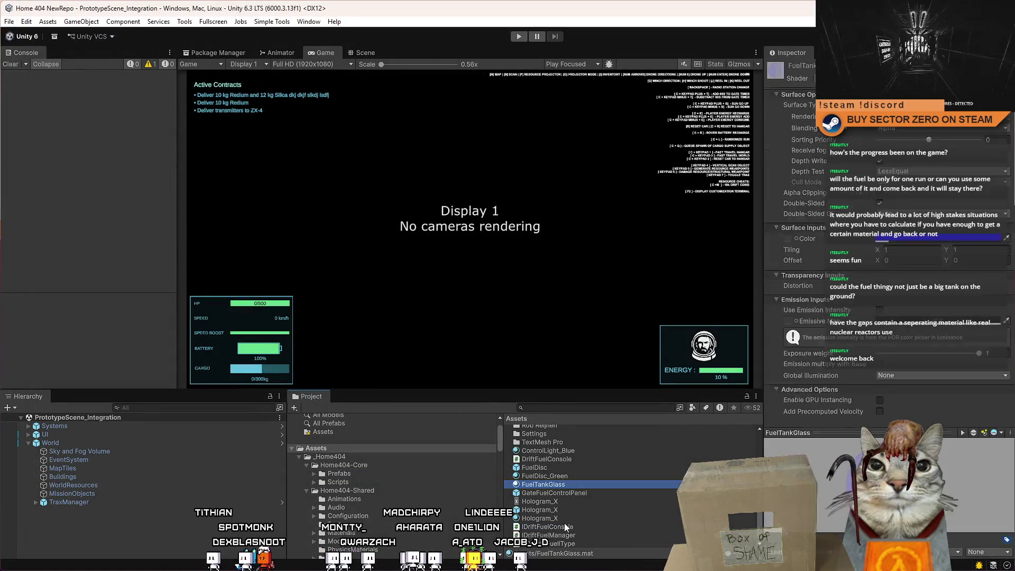
pyautogui.press('Delete')
pyautogui.press('Return')
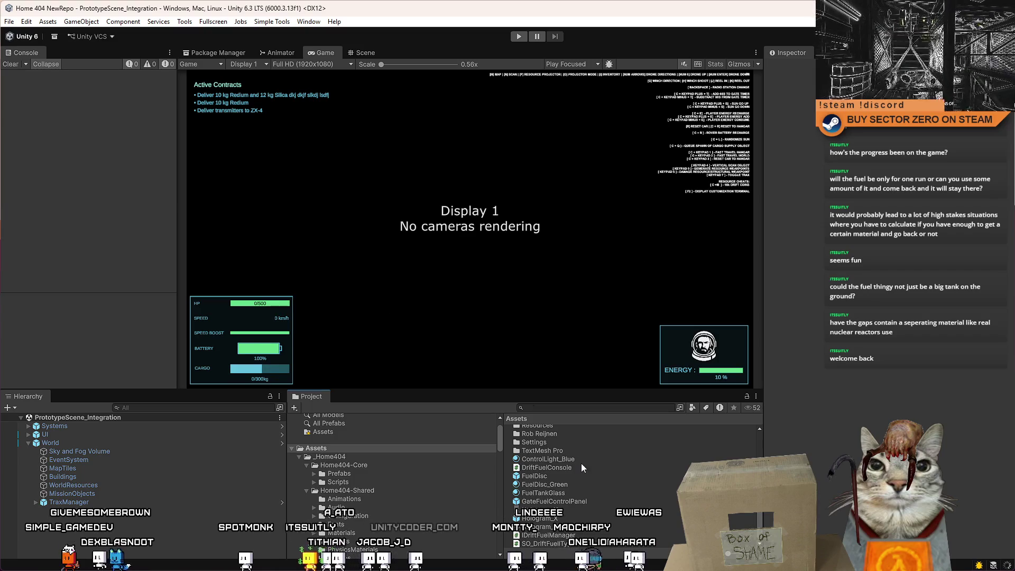
# Inspect the DriftFuelConsole and IDriftFuelManager scripts in the Assets folder.
pyautogui.click(576, 465)
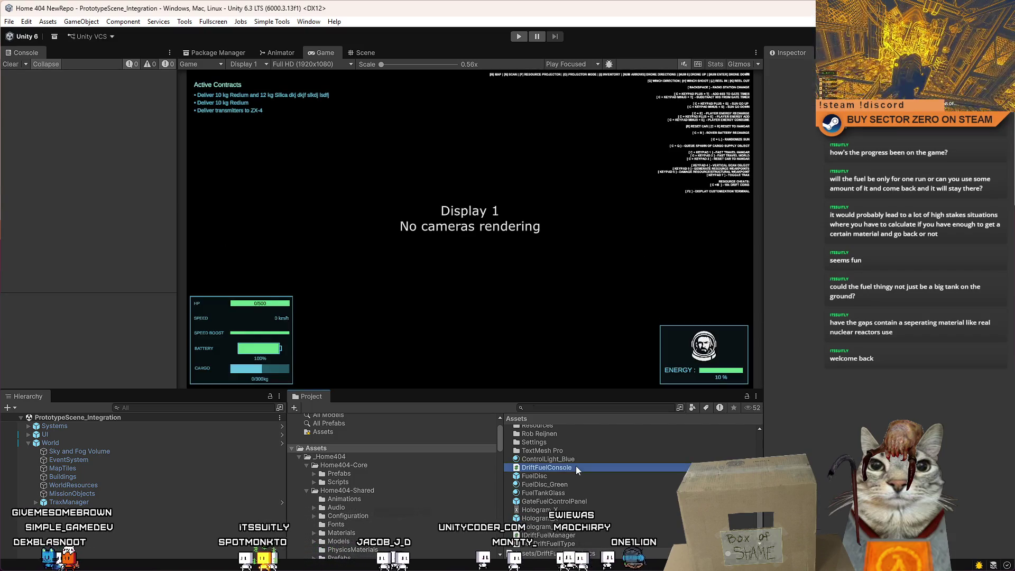
pyautogui.click(581, 536)
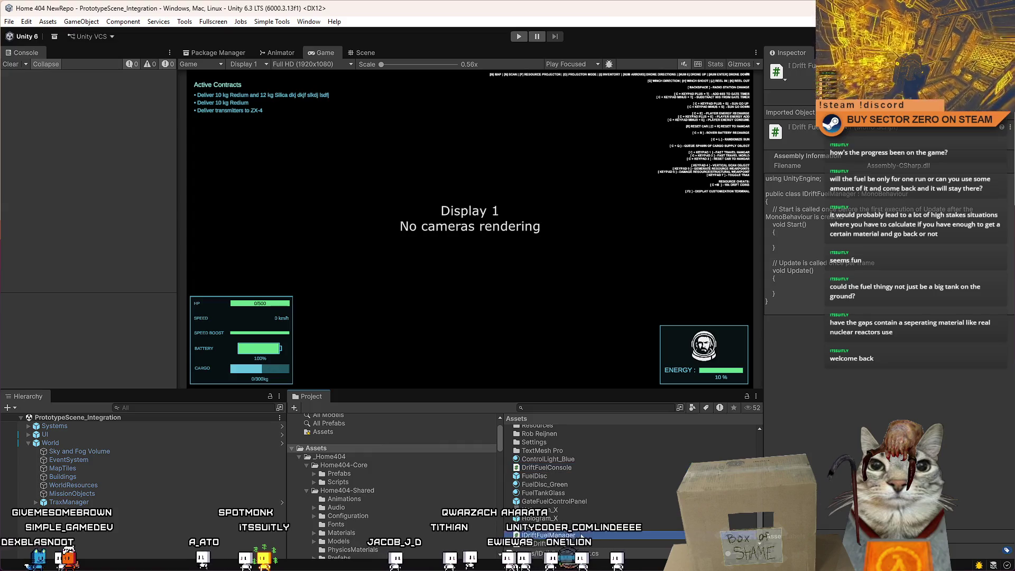
pyautogui.click(572, 468)
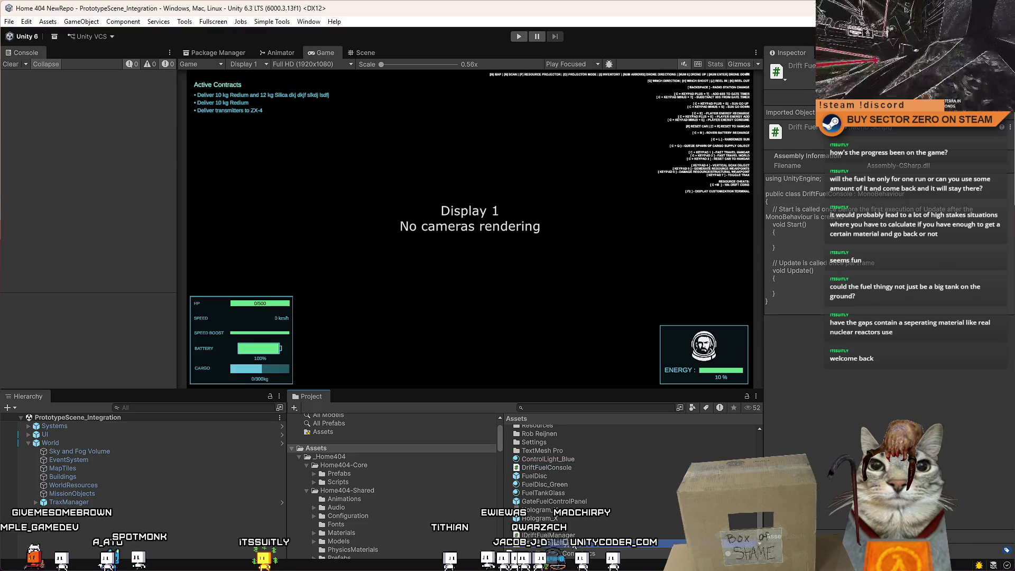
pyautogui.click(581, 536)
pyautogui.scroll(2, 601, 534)
pyautogui.scroll(-2, 601, 534)
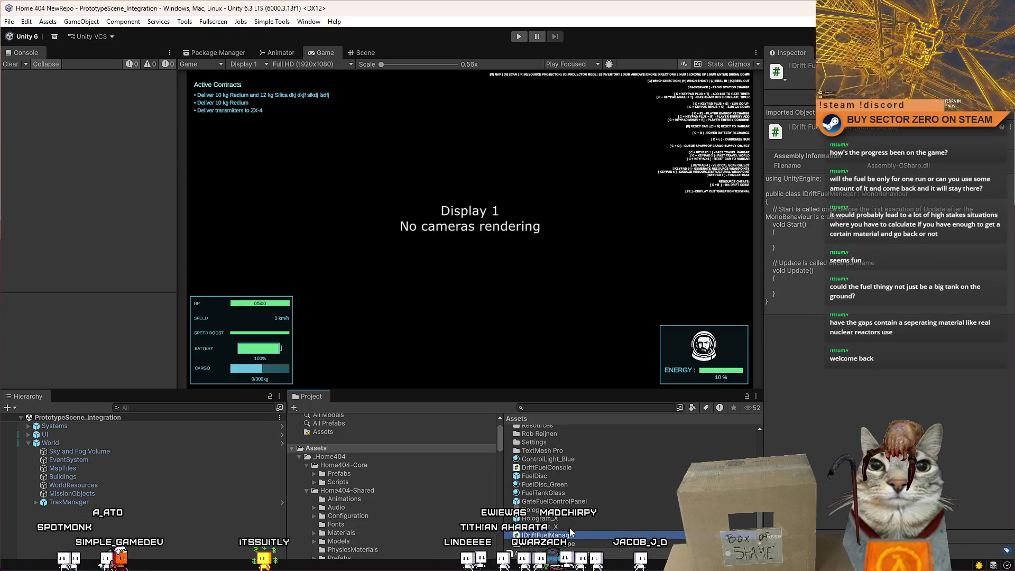
pyautogui.keyDown('ctrl'); pyautogui.scroll(2, 575, 523); pyautogui.keyUp('ctrl')
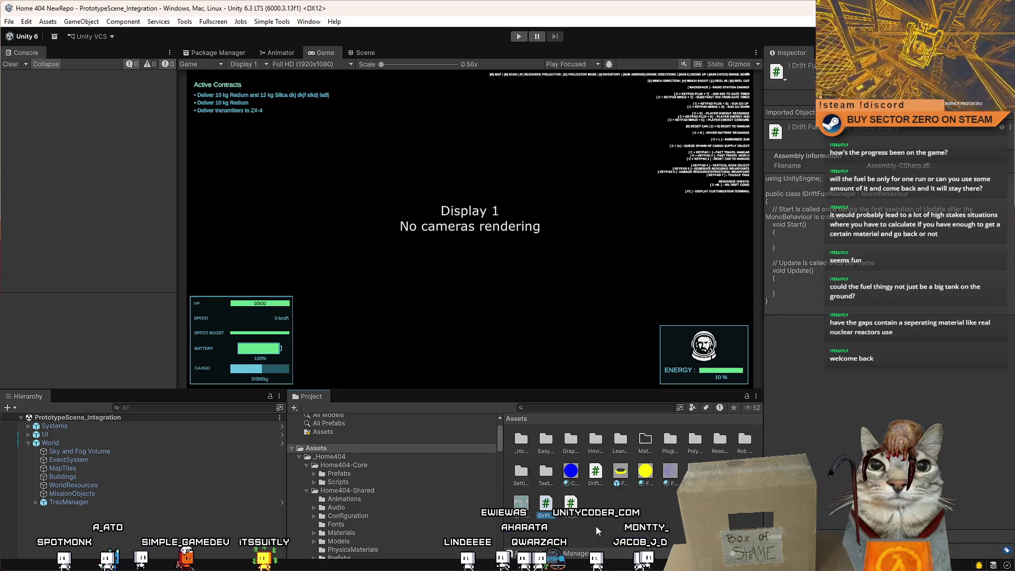
pyautogui.rightClick(618, 535)
# Create the DriftFuelManager MonoBehaviour script, then switch to the Scene view and orbit the camera.
pyautogui.moveTo(741, 227)
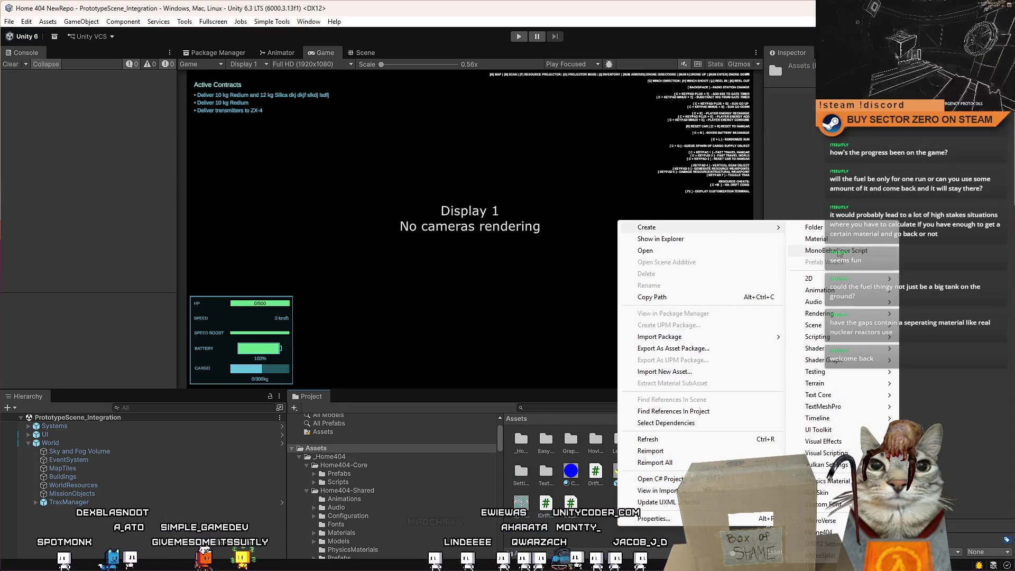
pyautogui.click(831, 252)
pyautogui.write('DriftFuelManager')
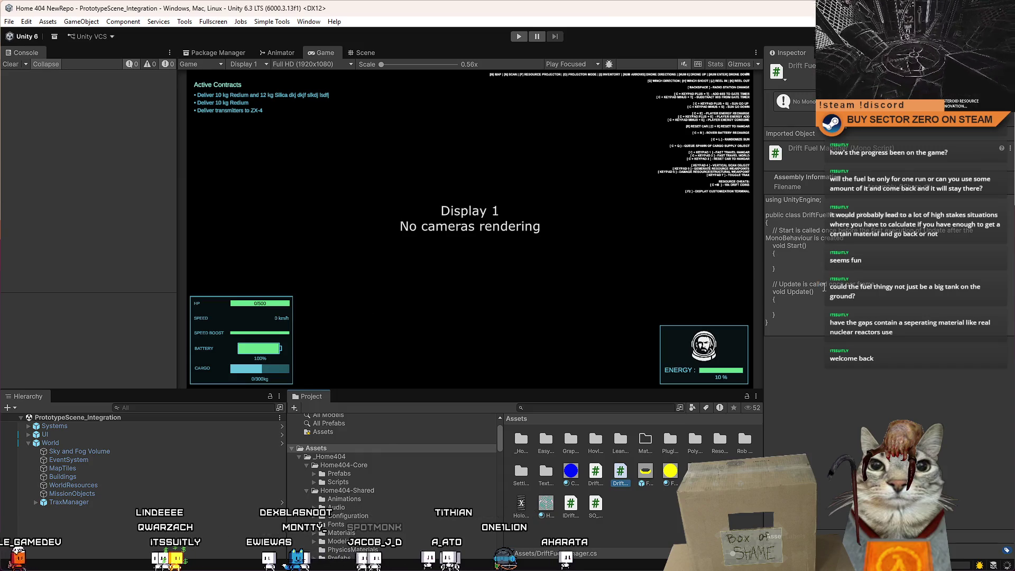
pyautogui.rightClick(656, 515)
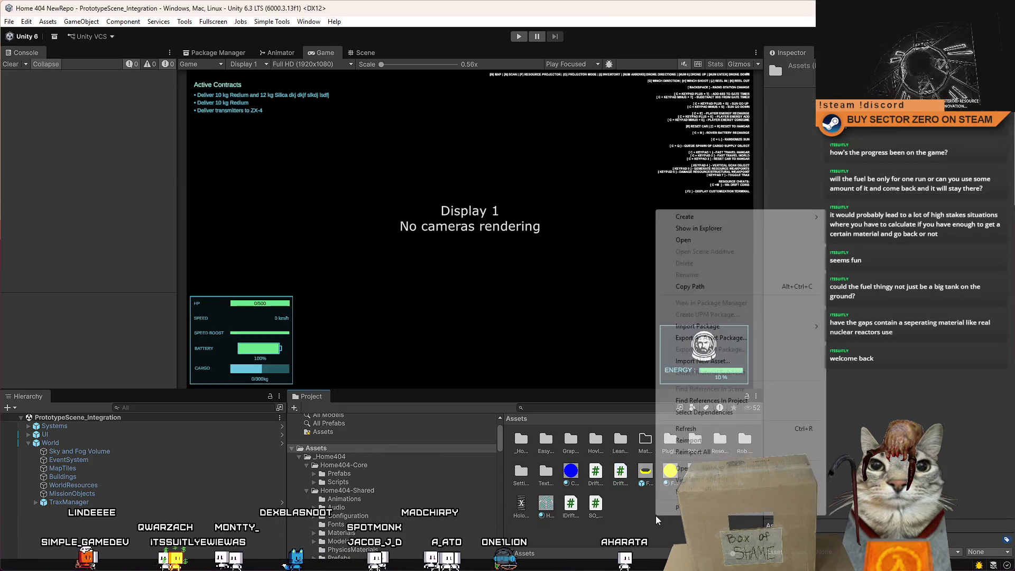
pyautogui.moveTo(718, 218)
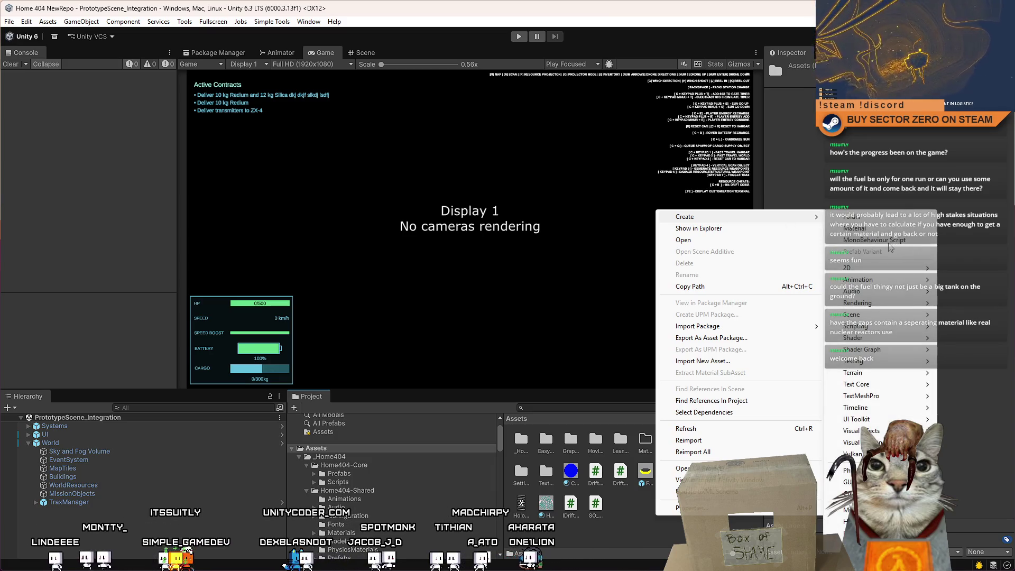
pyautogui.click(671, 531)
pyautogui.click(366, 52)
pyautogui.moveTo(407, 178); pyautogui.dragTo(573, 397)
# Search the Project for 'galaxy m' and open the GalaxyMapSystem script in Visual Studio.
pyautogui.write('galaxy mp')
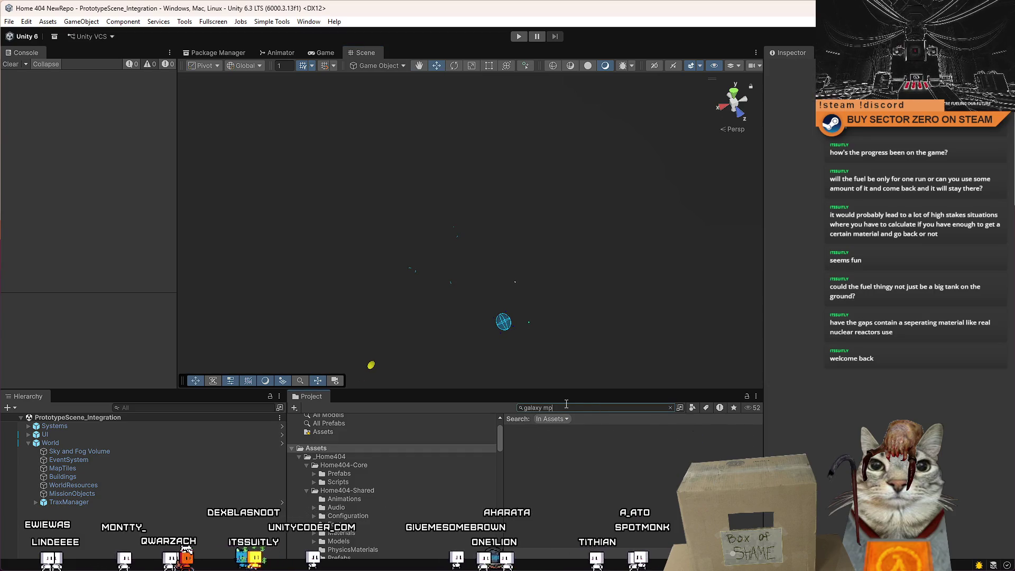
pyautogui.press('BackSpace')
pyautogui.click(597, 446)
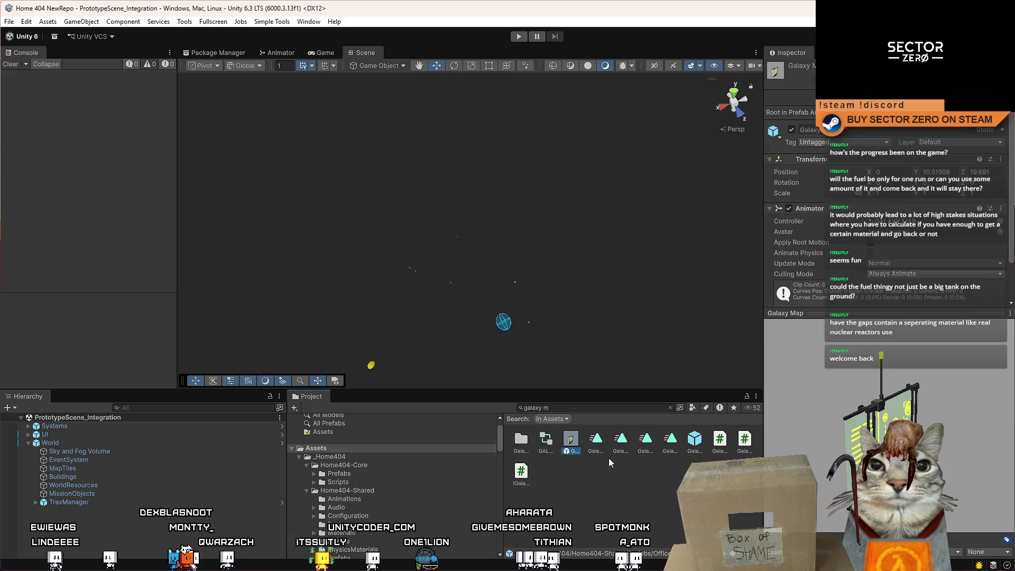
pyautogui.click(598, 487)
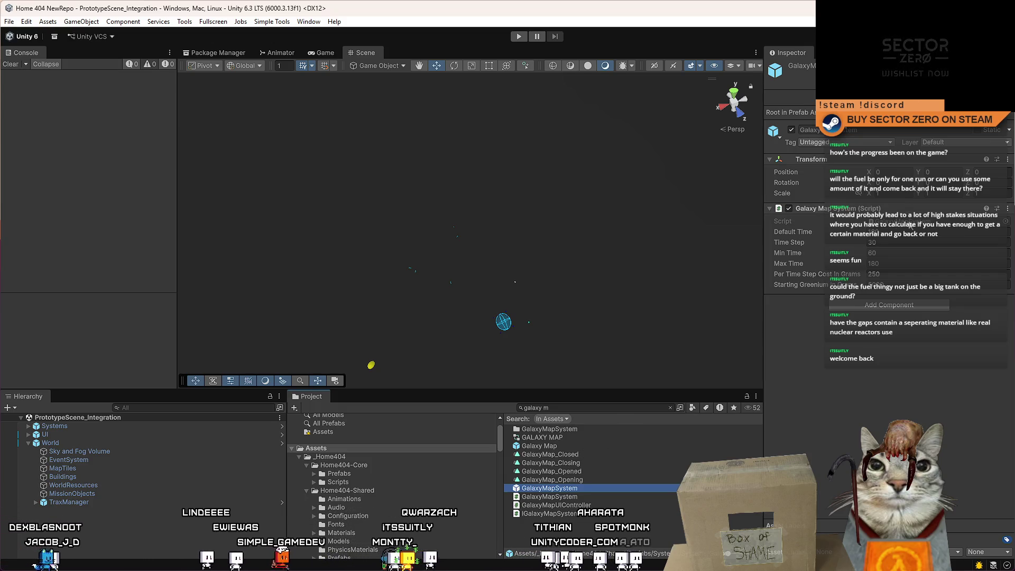
pyautogui.doubleClick(923, 222)
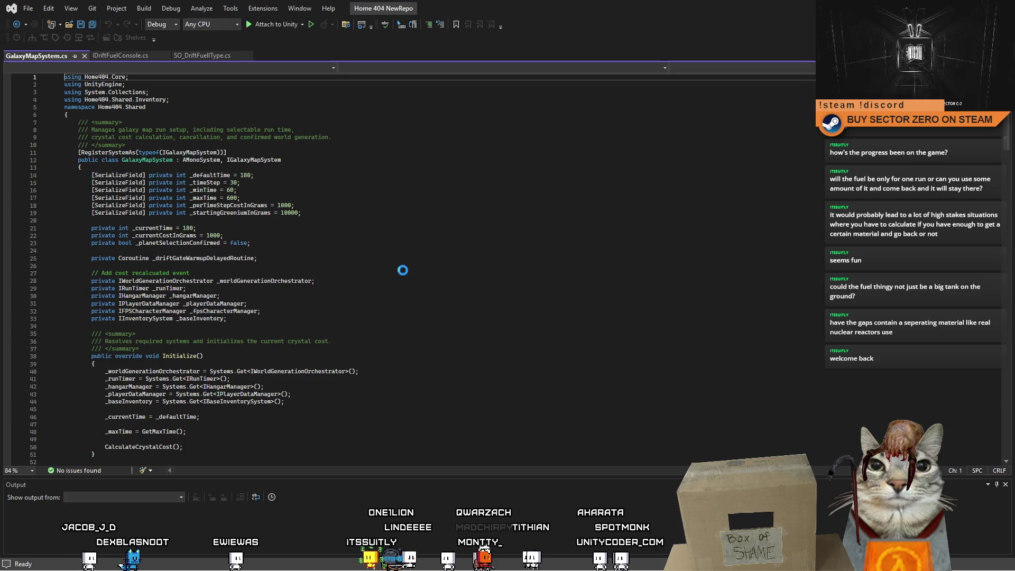
# Go to the AddItemMass definition in IInventorySystem and review its itemConfigId parameter usages.
pyautogui.scroll(-6, 411, 243)
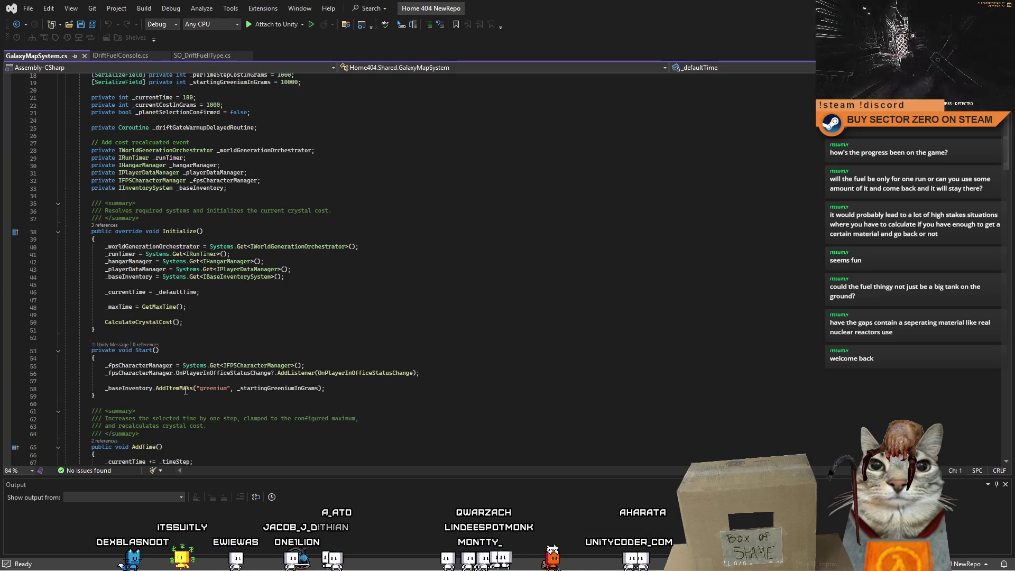
pyautogui.moveTo(186, 389)
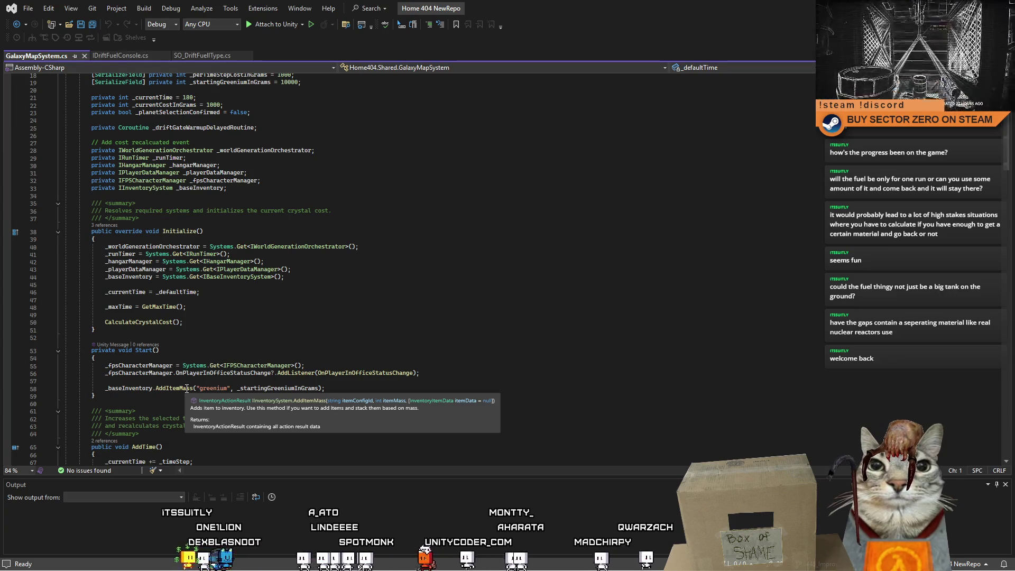
pyautogui.doubleClick(186, 390)
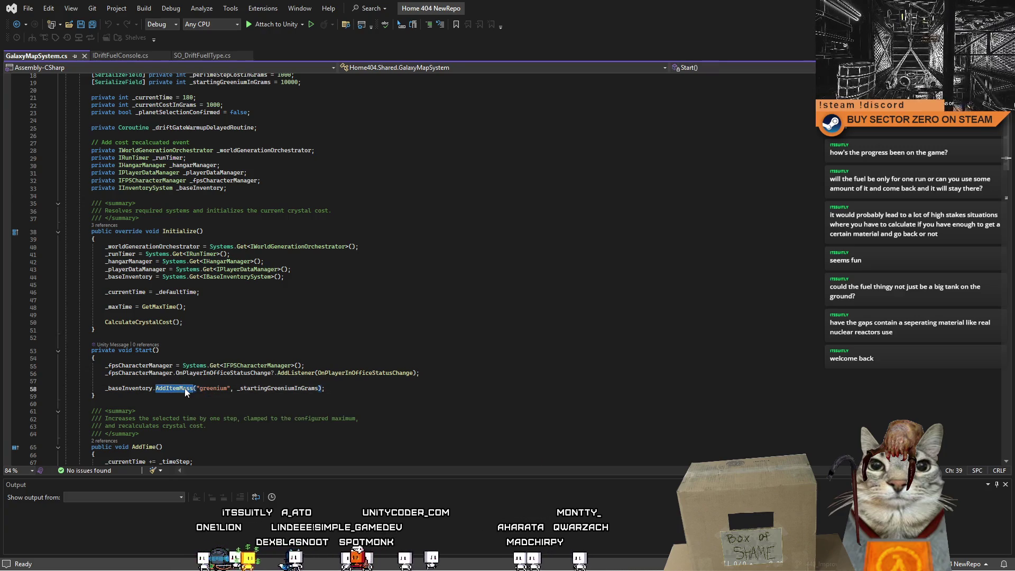
pyautogui.press('F12')
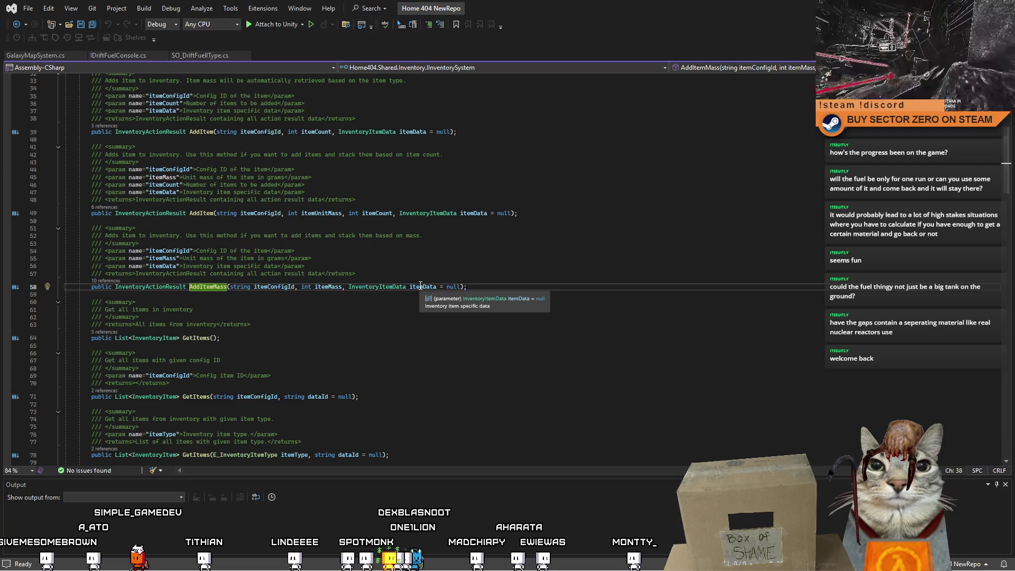
pyautogui.click(295, 286)
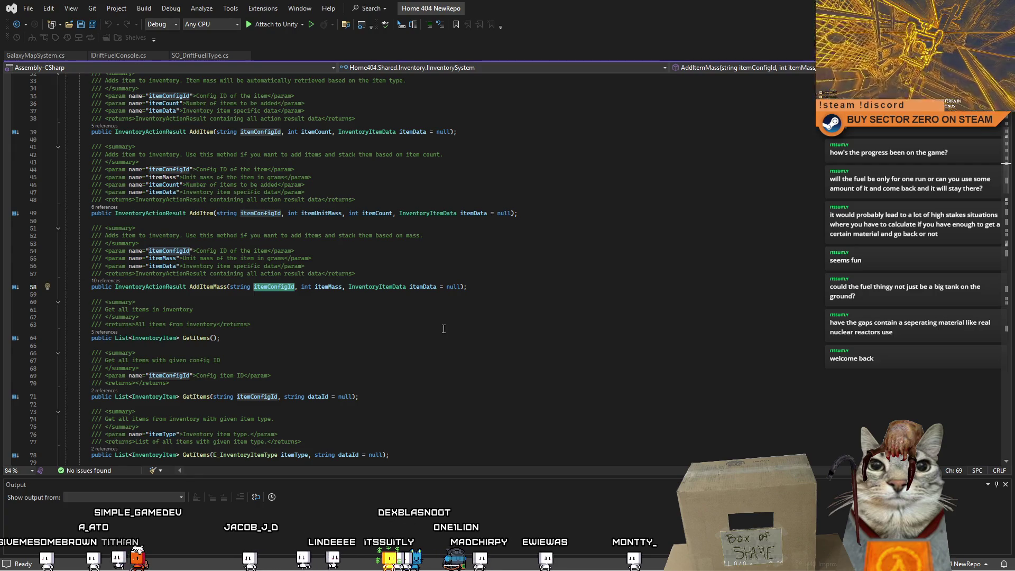
pyautogui.scroll(-6, 444, 328)
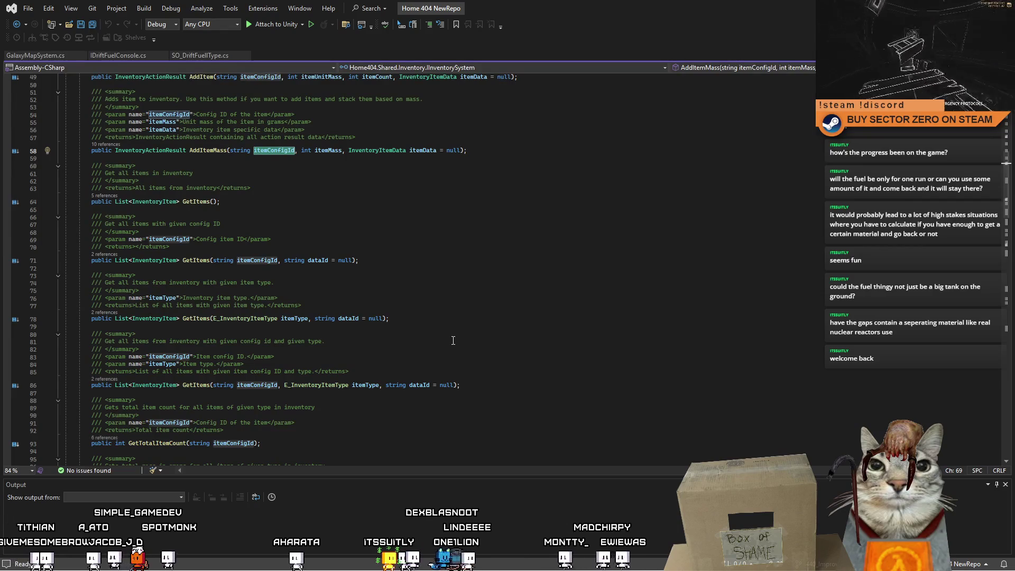
pyautogui.scroll(-3, 453, 340)
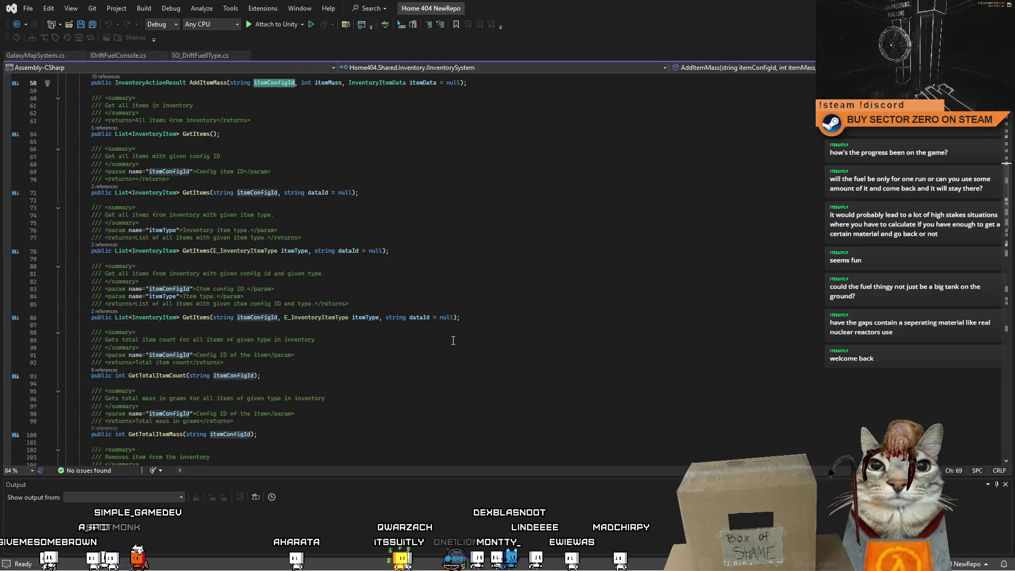
pyautogui.scroll(4, 453, 340)
# Look over the IDriftFuelConsole and GalaxyMapSystem.cs files, then return to the Unity editor.
pyautogui.click(119, 54)
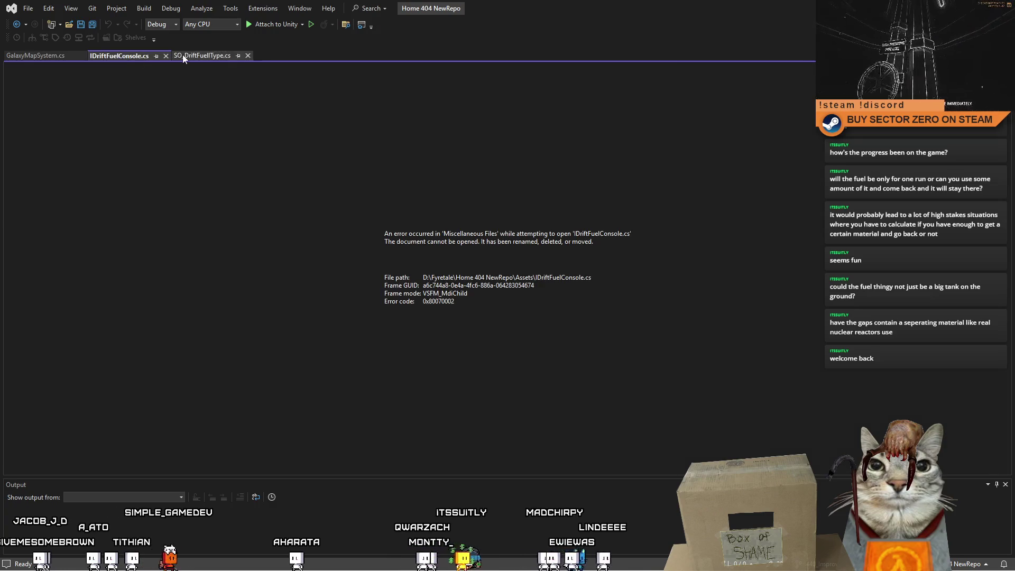
pyautogui.click(37, 56)
pyautogui.scroll(6, 371, 264)
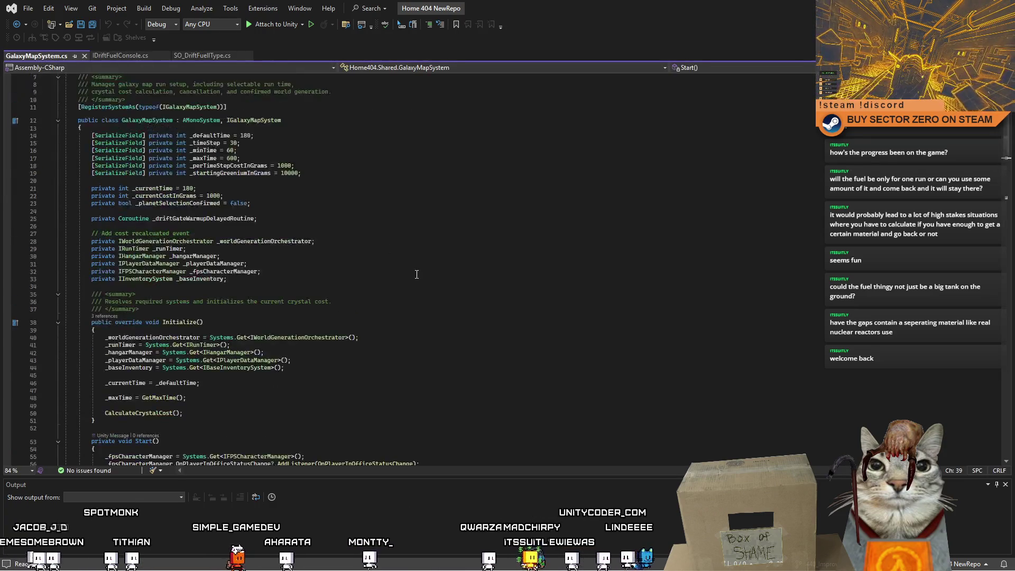
pyautogui.hotkey('alt', 'Tab')
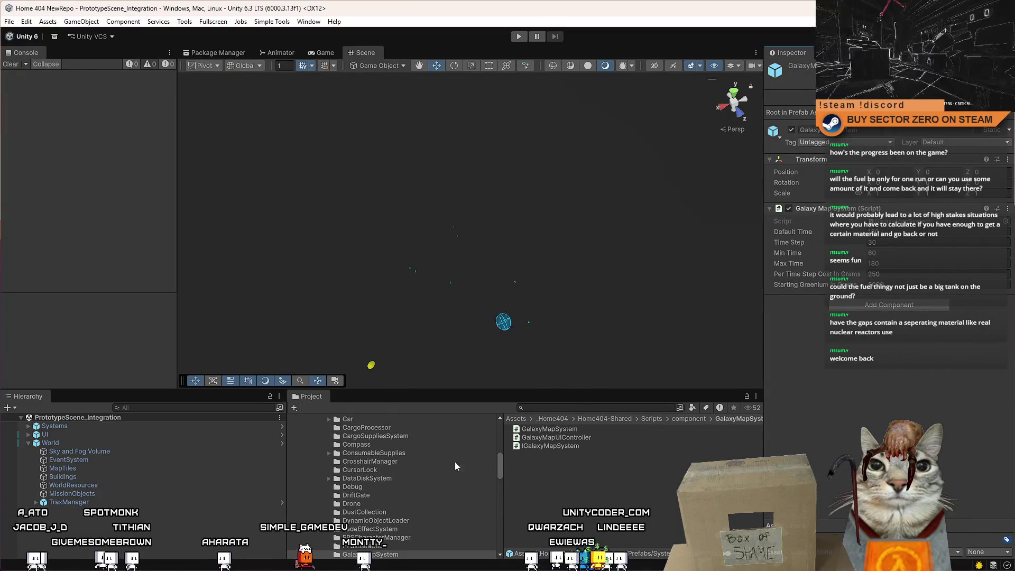
# Show the top-level Assets folder's contents in the Project window as a compact list.
pyautogui.click(646, 487)
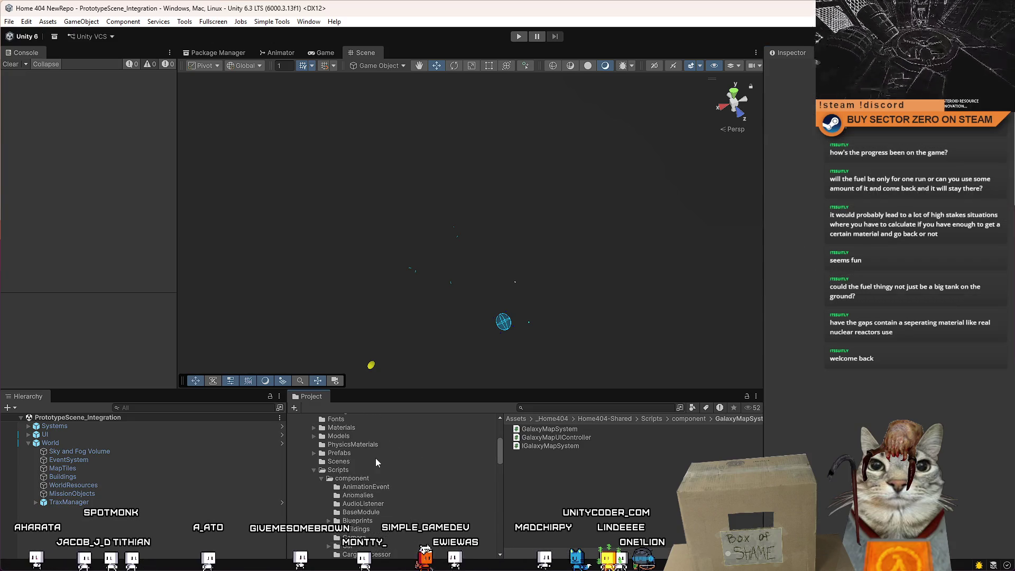
pyautogui.scroll(10, 376, 458)
pyautogui.click(345, 478)
pyautogui.click(652, 509)
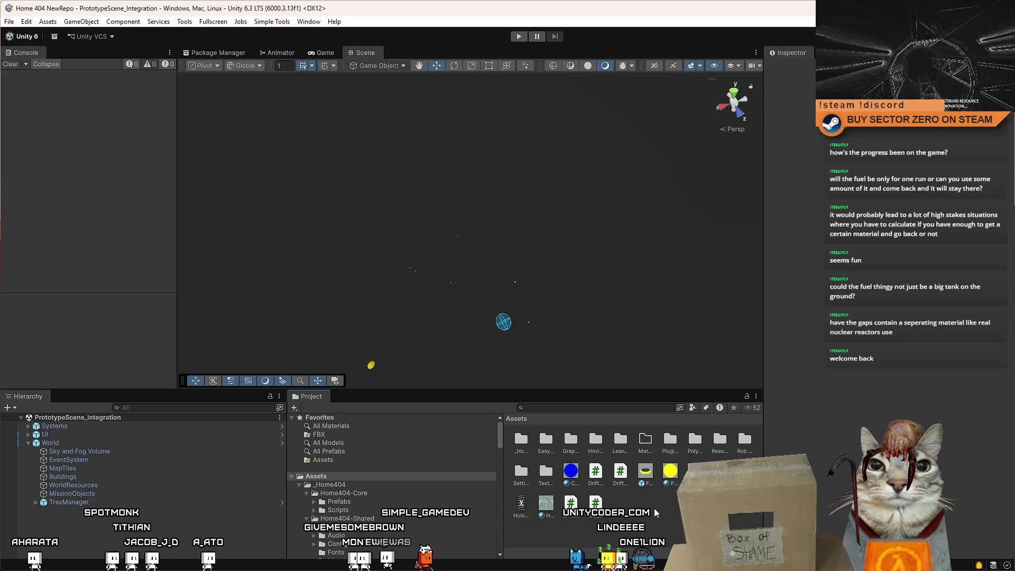
pyautogui.keyDown('ctrl'); pyautogui.scroll(-2, 651, 508); pyautogui.keyUp('ctrl')
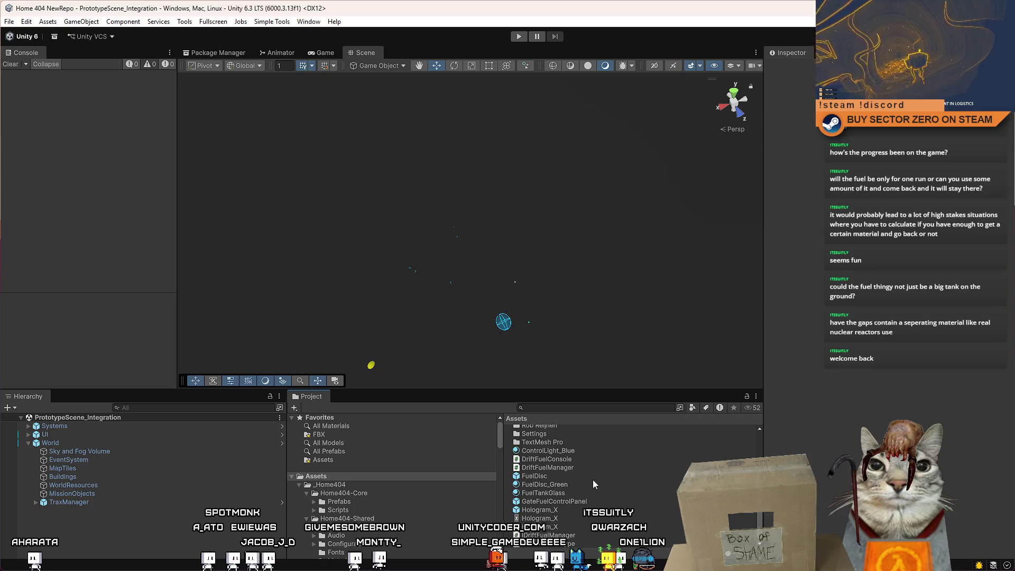
# Inspect the DriftFuelConsole and DriftFuelManager scripts, ending on DriftFuelConsole.
pyautogui.click(579, 459)
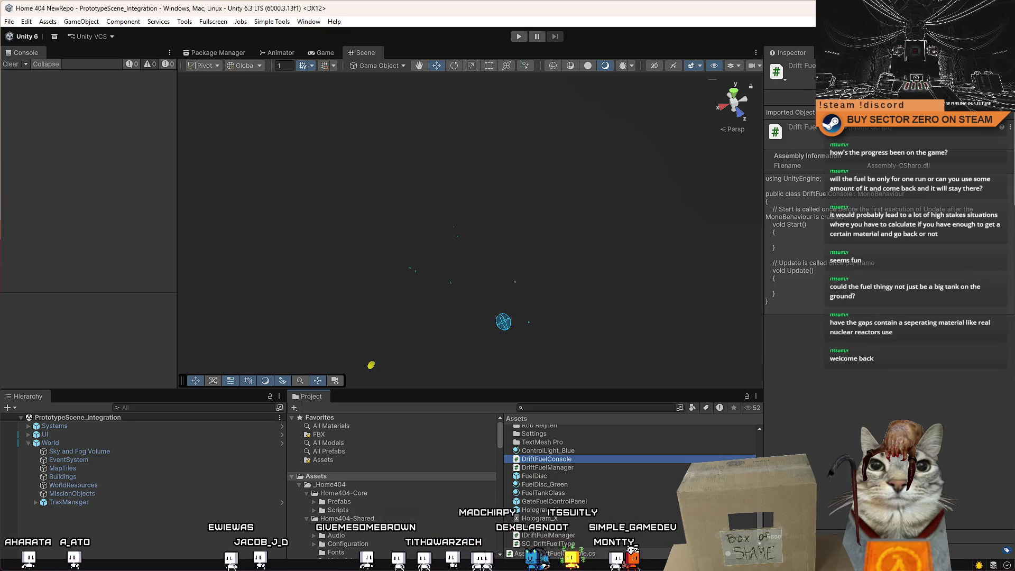
pyautogui.click(574, 465)
pyautogui.click(592, 458)
pyautogui.click(576, 467)
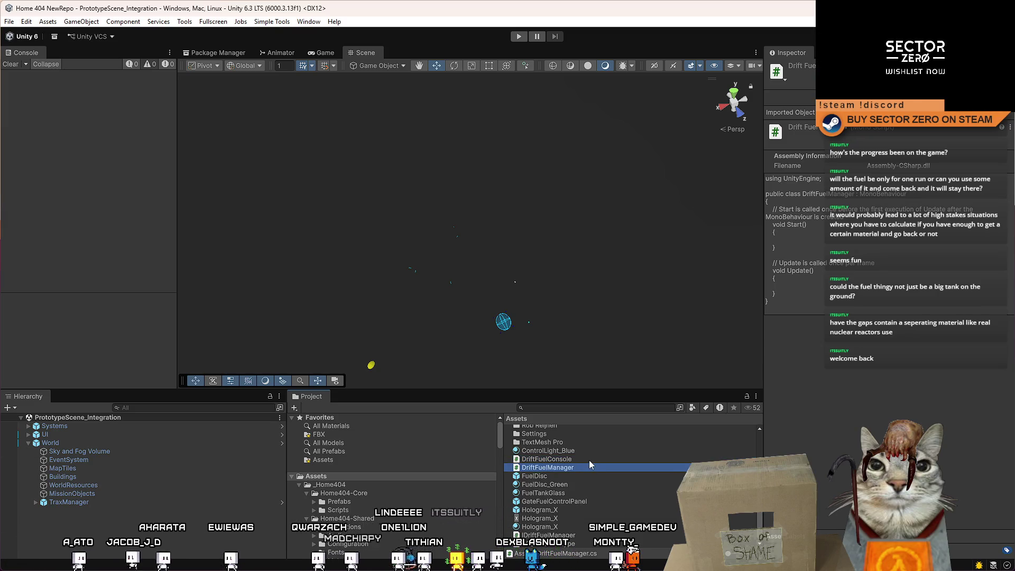
pyautogui.click(589, 460)
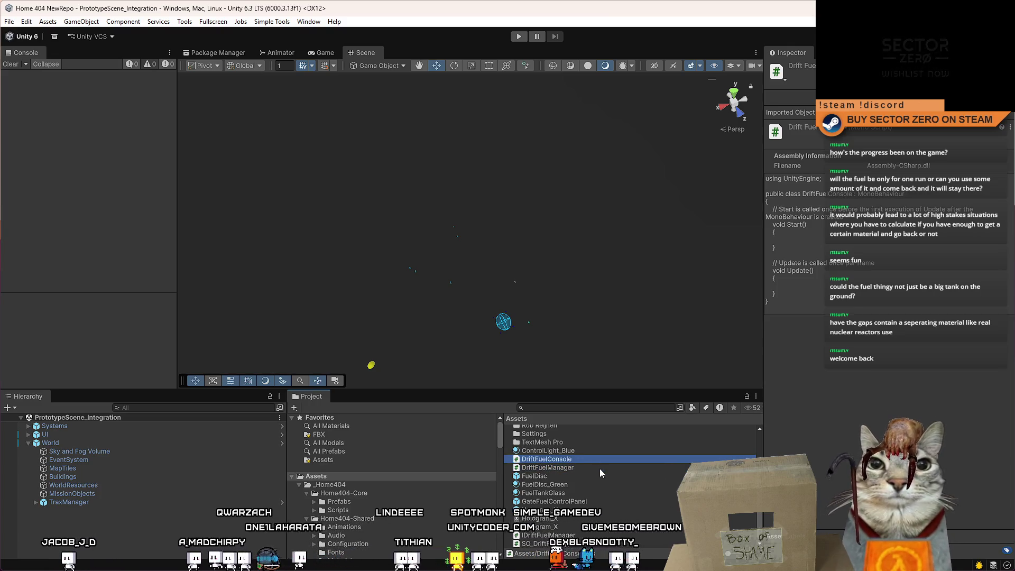
pyautogui.scroll(2, 629, 514)
# Add a Home404 > SO_DriftFuelType asset to Assets named DriftFuelType_Greenium.
pyautogui.rightClick(647, 516)
pyautogui.moveTo(705, 226)
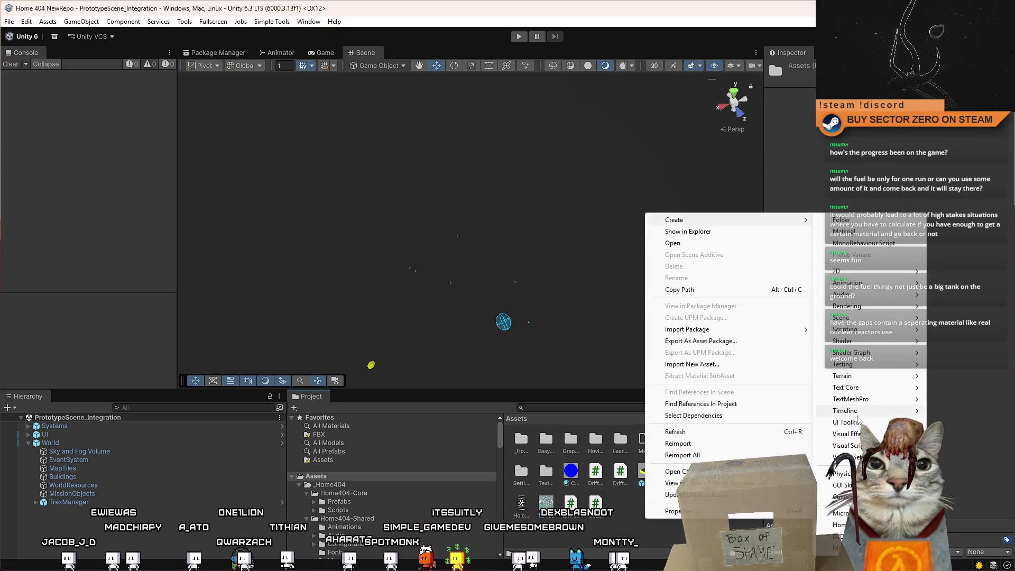
pyautogui.moveTo(841, 525)
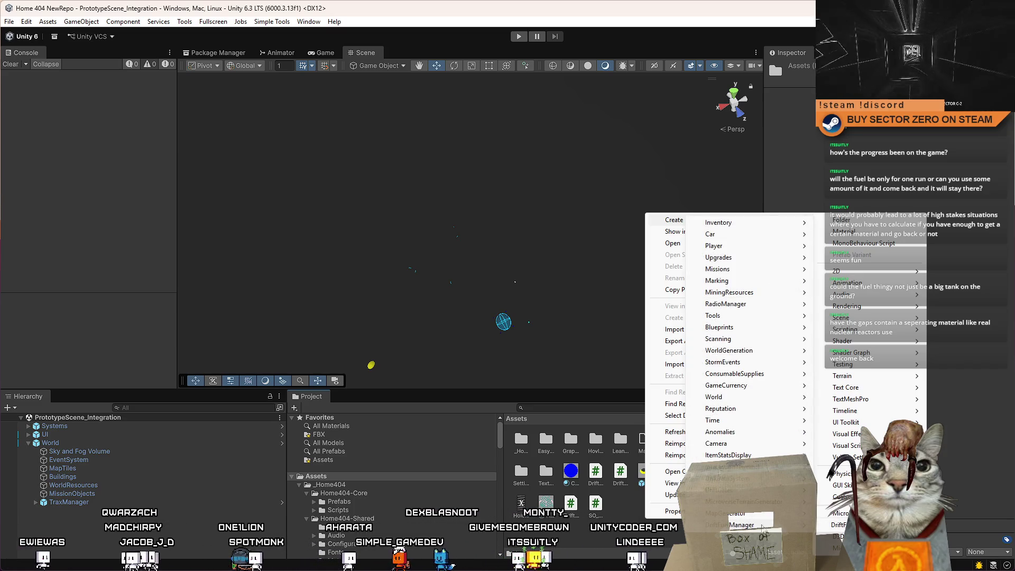
pyautogui.click(770, 527)
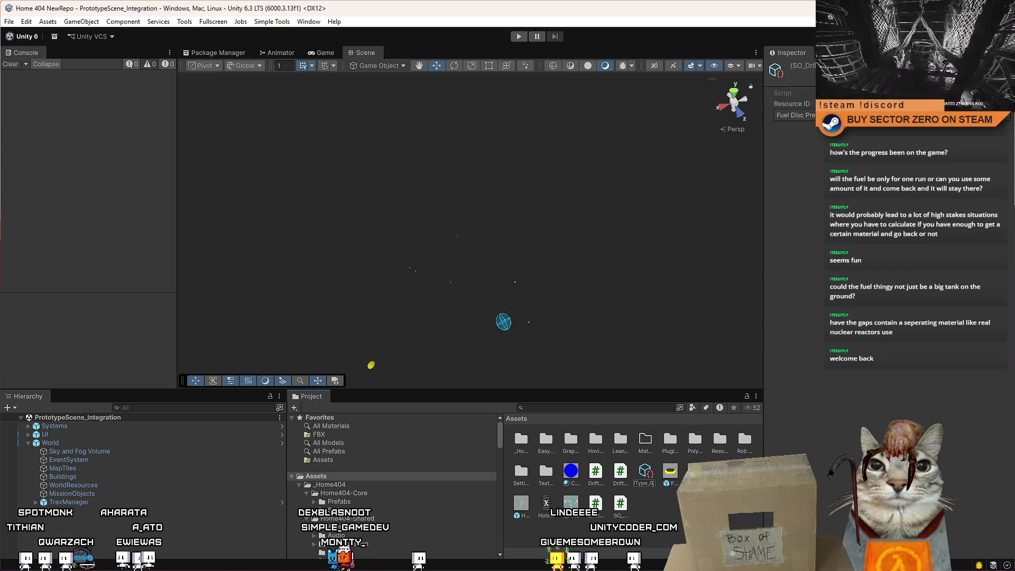
pyautogui.write('reenium')
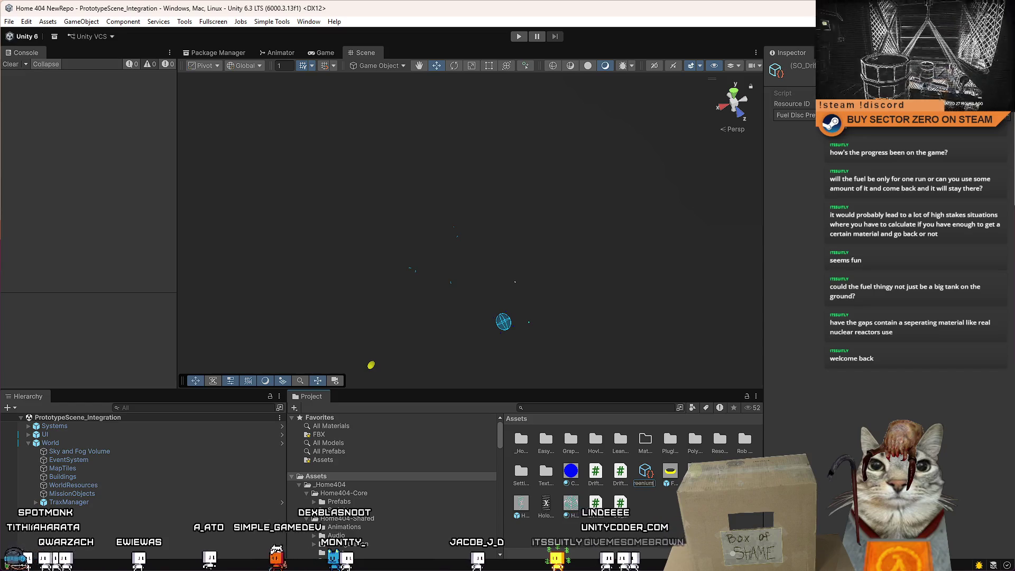
pyautogui.press('Return')
pyautogui.keyDown('ctrl'); pyautogui.scroll(-3, 619, 517); pyautogui.keyUp('ctrl')
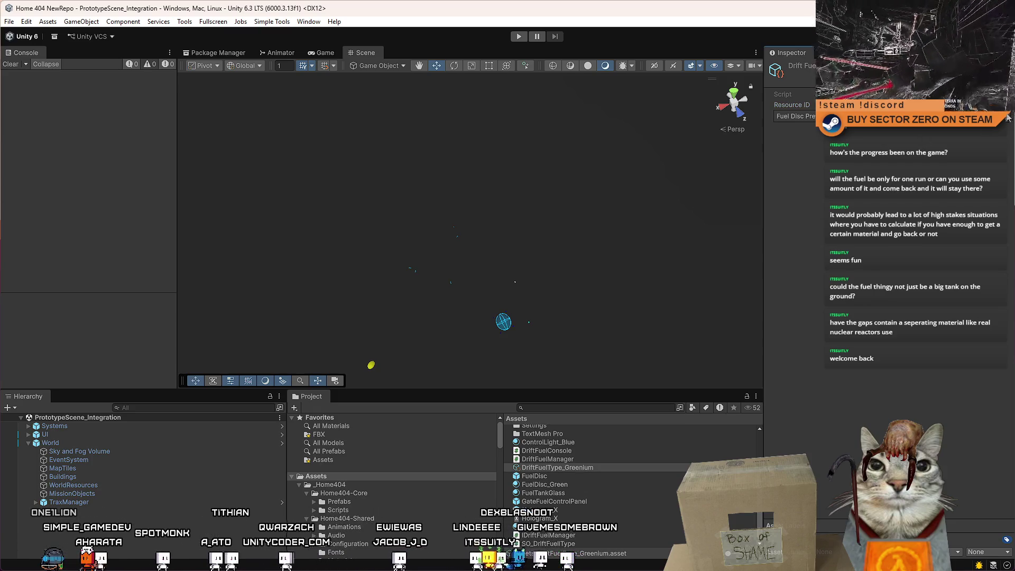
# Rename the FuelDisc prefab to FuelDiscGreenium by appending 'Greenium'.
pyautogui.click(588, 475)
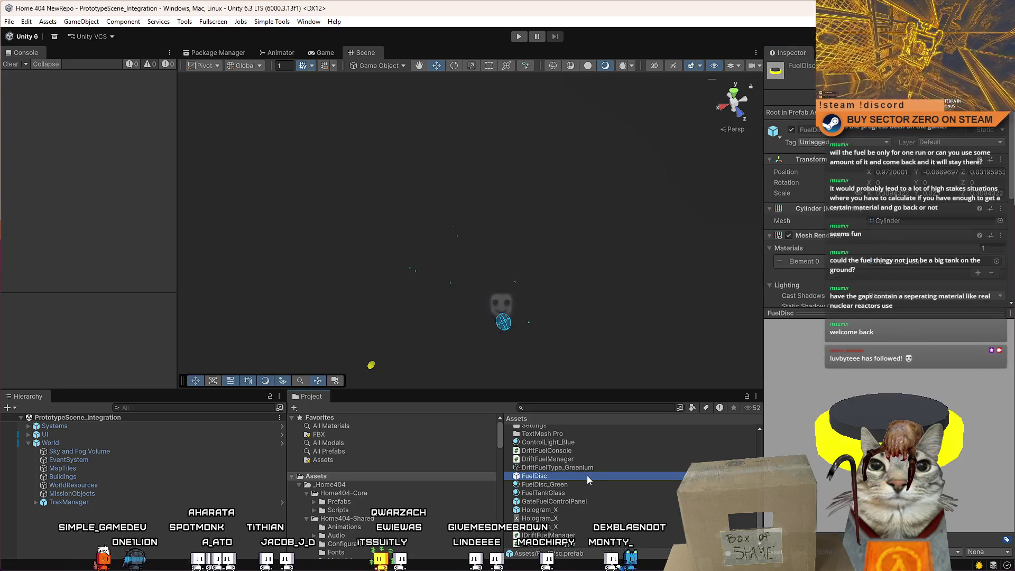
pyautogui.click(587, 475)
pyautogui.scroll(1, 563, 496)
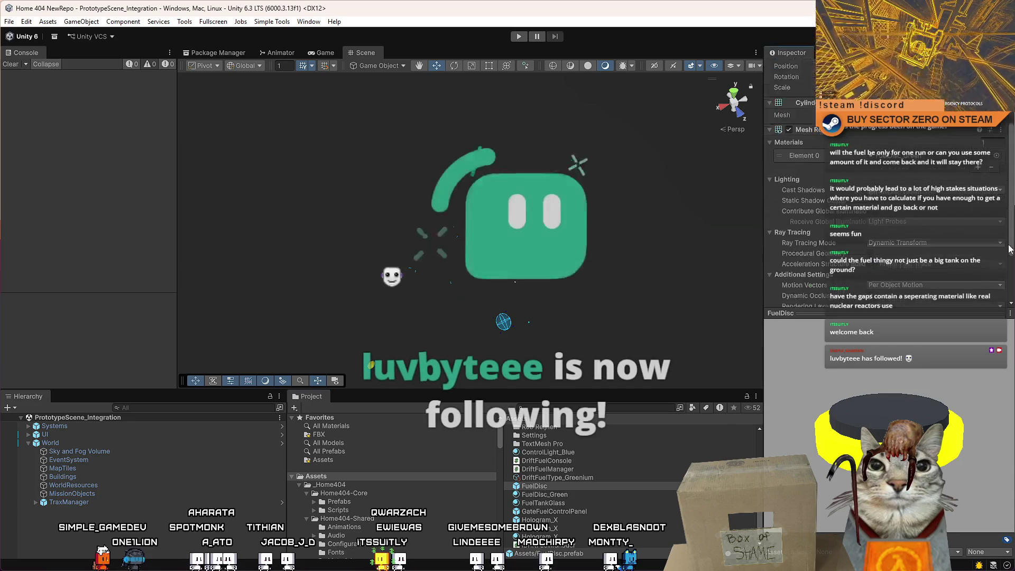
pyautogui.click(556, 486)
pyautogui.press('Right')
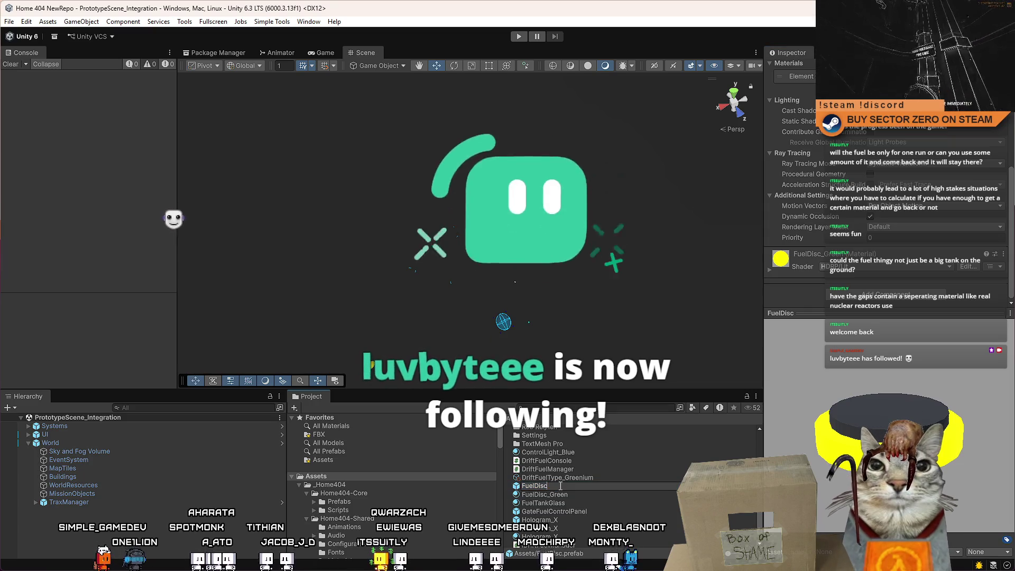
pyautogui.write('Greenium')
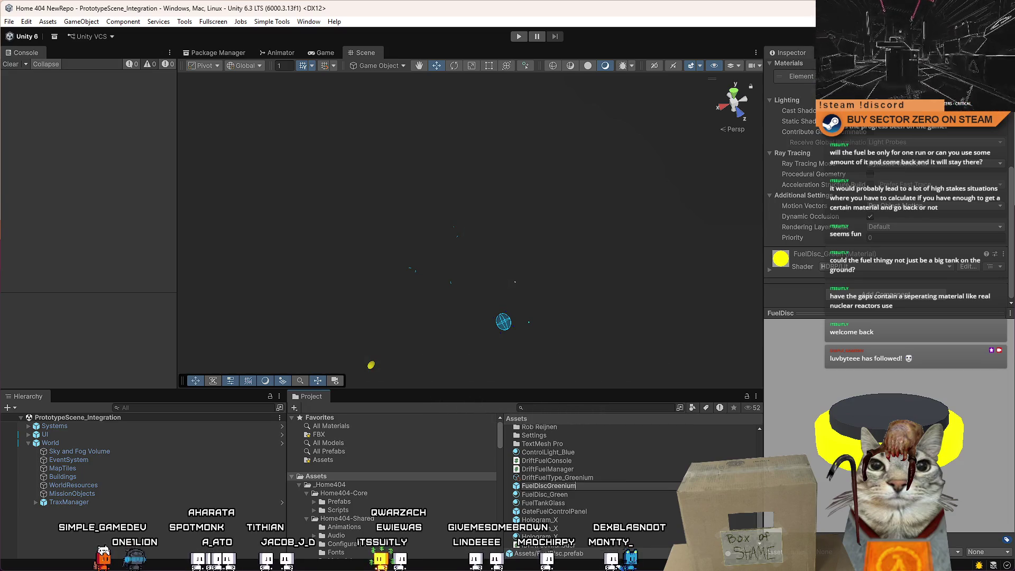
pyautogui.press('Return')
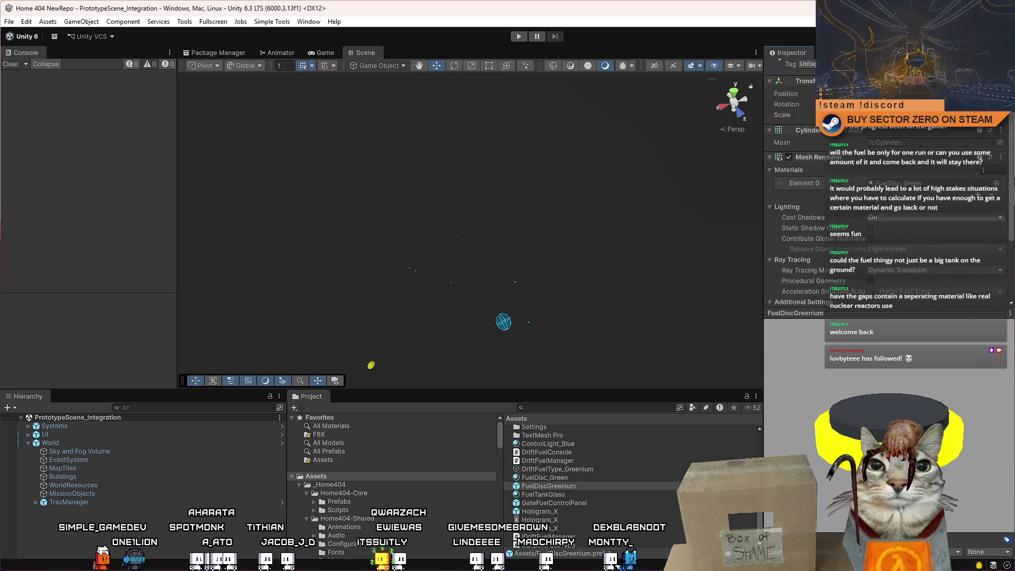
# Check the FuelDiscGreenium prefab and its FuelDisc_Green material in the Inspector.
pyautogui.click(105, 451)
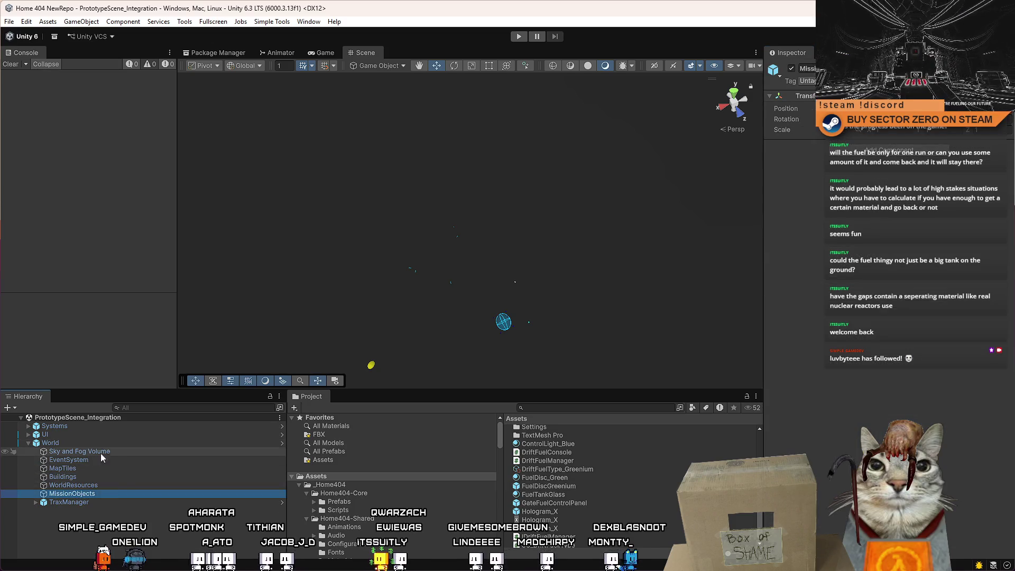
pyautogui.click(607, 502)
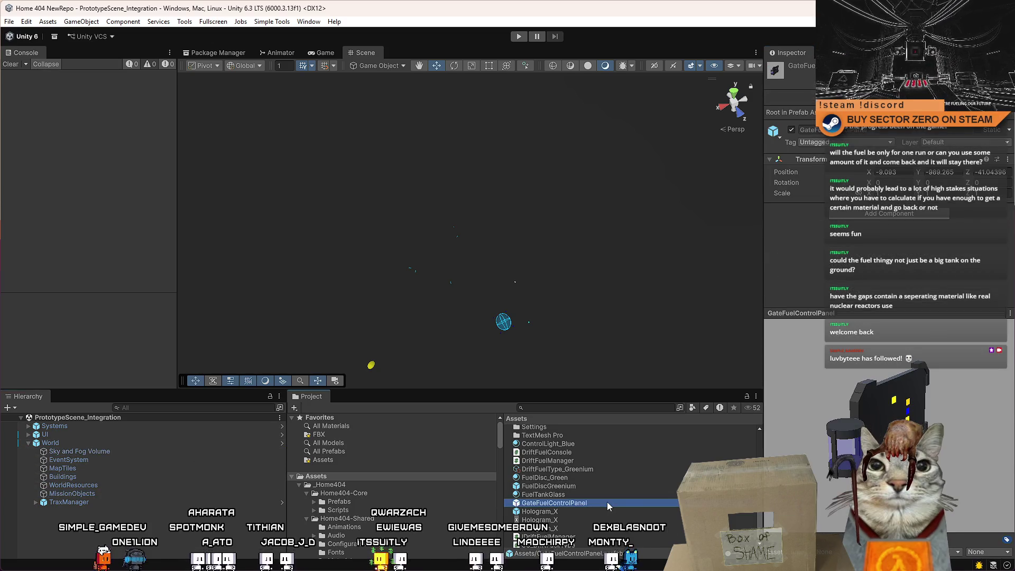
pyautogui.click(634, 484)
pyautogui.moveTo(1011, 175); pyautogui.dragTo(1010, 230)
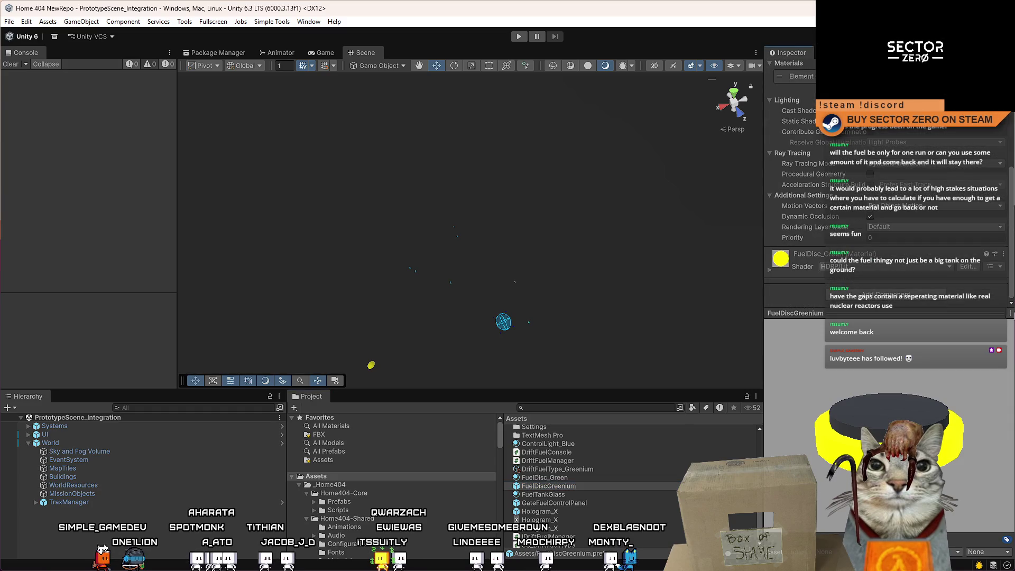
pyautogui.click(595, 479)
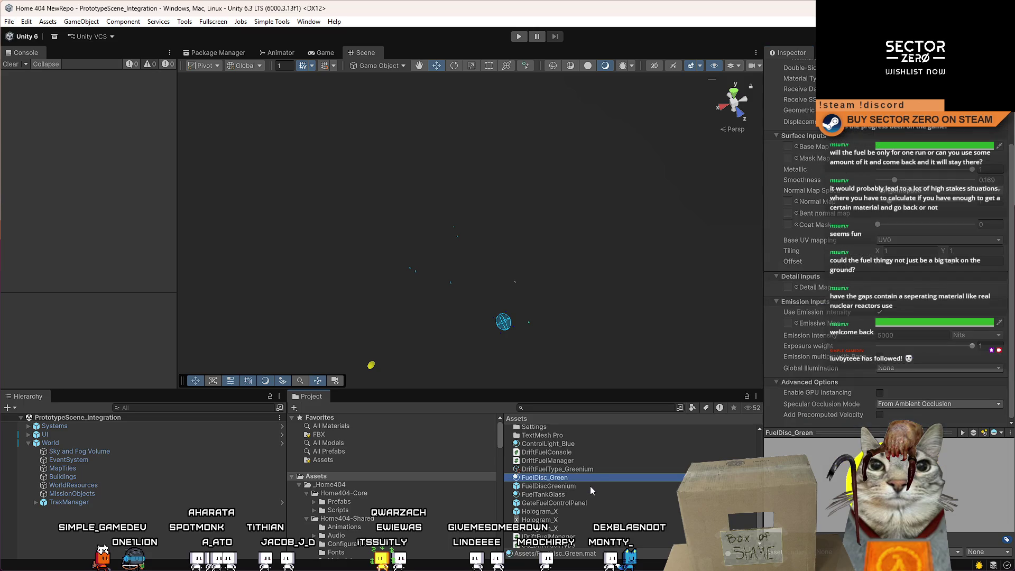
pyautogui.click(586, 487)
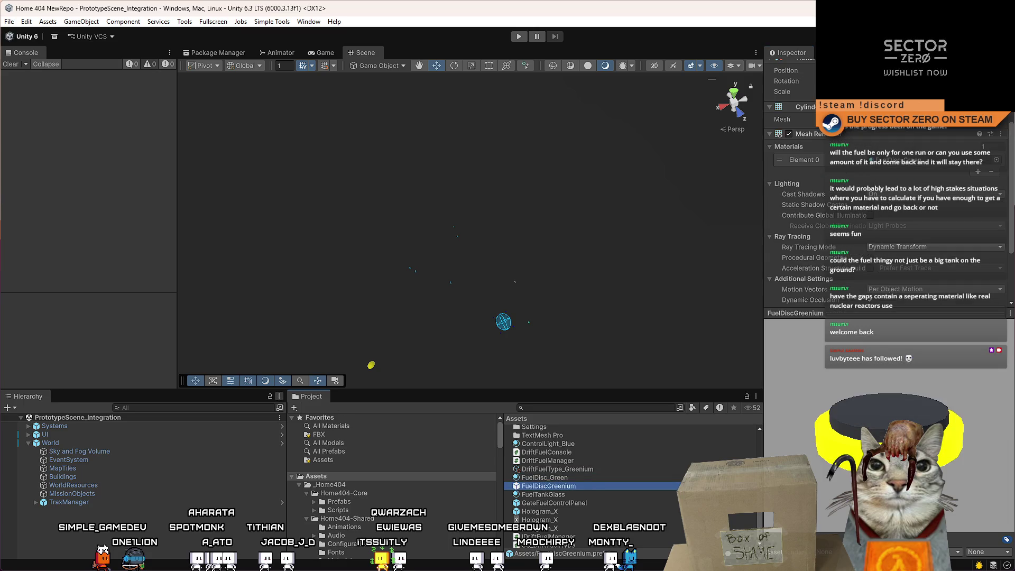